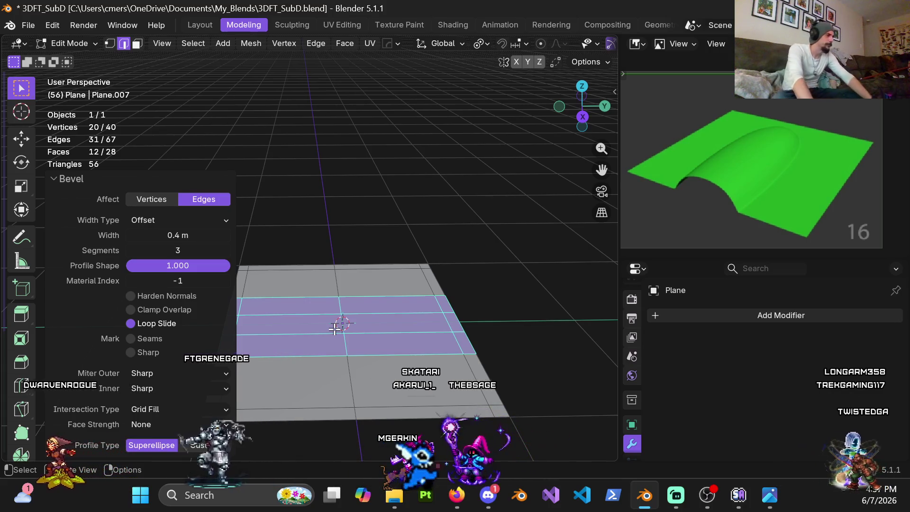
Step: Select two edge loops across the plane
mouse_move(335, 328)
middle_mouse_down("shift")
mouse_move(474, 199)
mouse_move(488, 216)
mouse_move(299, 283)
mouse_move(337, 276)
mouse_move(297, 280)
mouse_move(418, 285)
middle_mouse_up("shift")
left_click(297, 280, "alt")
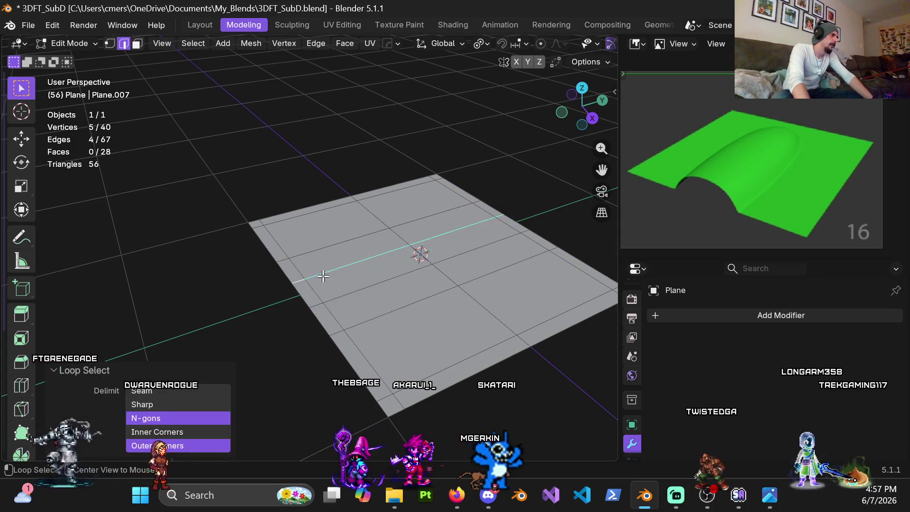
middle_click_drag(493, 295, 421, 295, "shift")
left_click(333, 294, "alt+shift")
mouse_move(321, 350)
middle_mouse_down()
mouse_move(351, 295)
mouse_move(323, 306)
mouse_move(285, 299)
mouse_move(289, 326)
mouse_move(278, 290)
middle_mouse_up()
Step: Add a loop cut slid to factor 0.8 near the outer border loop
key("ctrl+r")
left_click(279, 289)
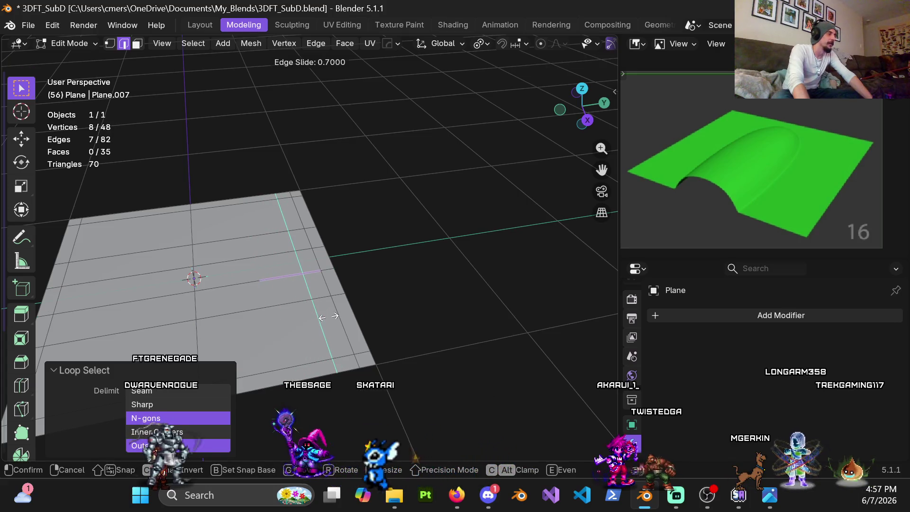
left_click(333, 320)
mouse_move(333, 321)
middle_mouse_down()
mouse_move(291, 301)
mouse_move(321, 248)
mouse_move(305, 277)
middle_mouse_up()
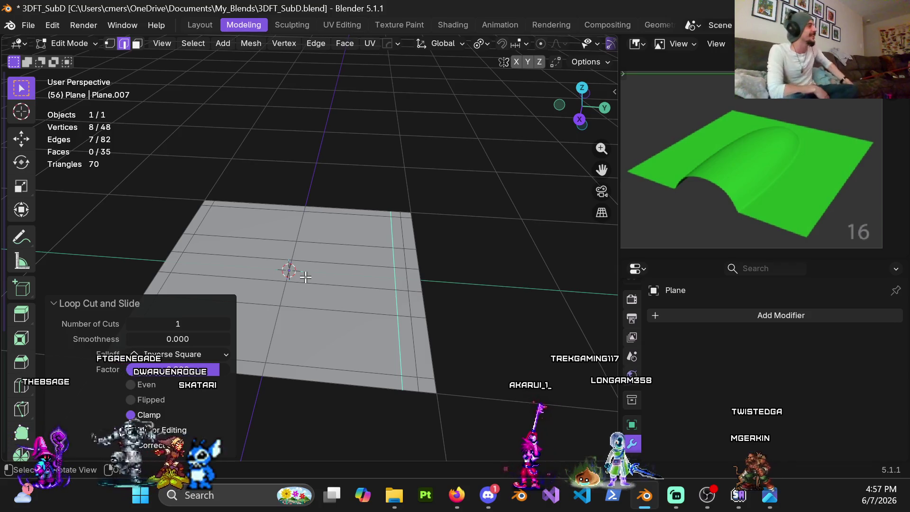
middle_click_drag(305, 277, 353, 302)
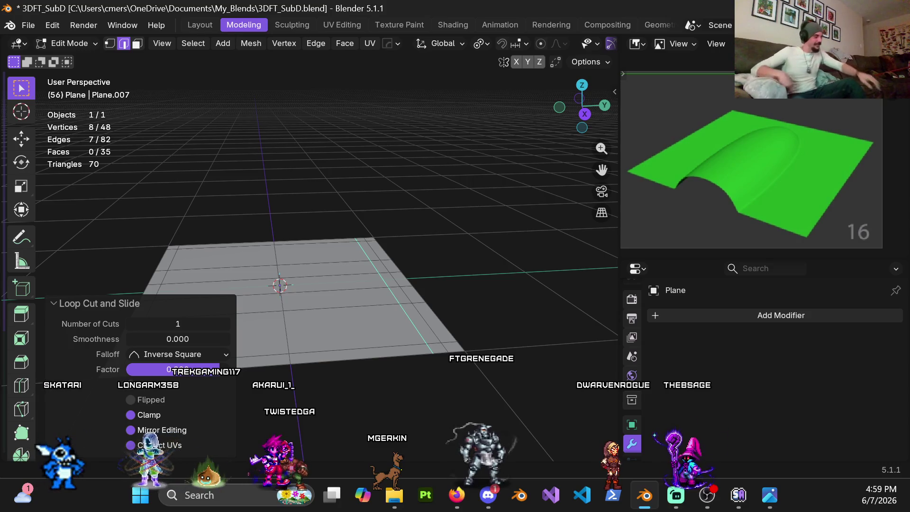
Step: In vertex mode, select the vertices along the plane's near edge
mouse_move(394, 237)
middle_mouse_down()
mouse_move(396, 228)
mouse_move(463, 270)
mouse_move(433, 248)
mouse_move(452, 270)
mouse_move(478, 252)
mouse_move(476, 275)
middle_mouse_up()
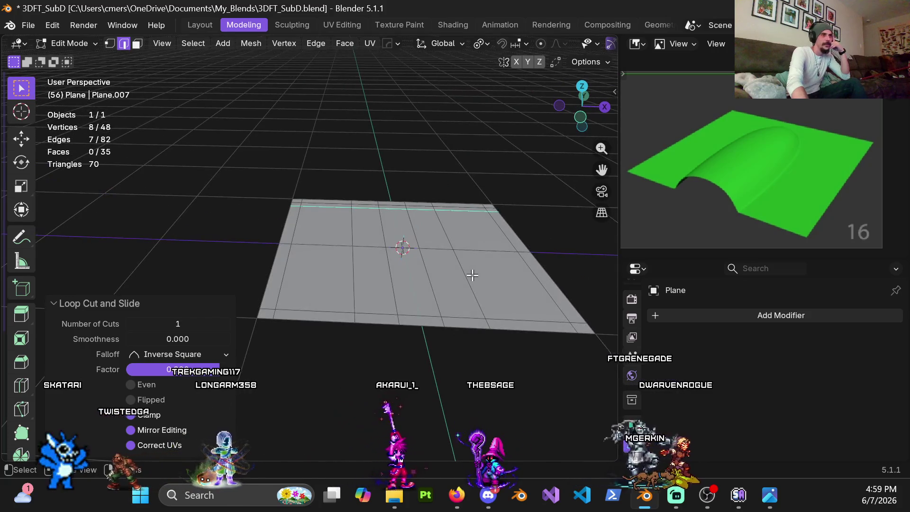
middle_click_drag(400, 260, 331, 305)
key("1")
left_click_drag(265, 327, 341, 379)
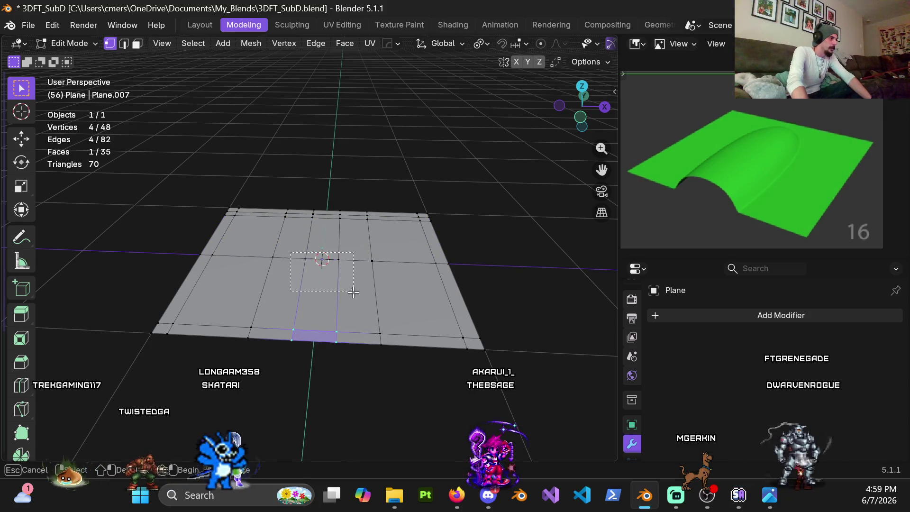
Step: Dissolve the four interior edge loops of the plane
middle_click_drag(358, 346, 358, 302)
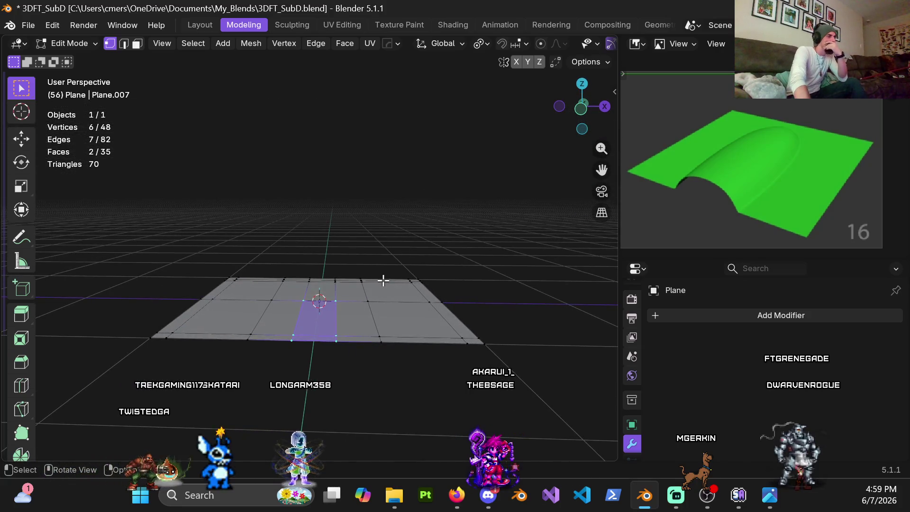
middle_click_drag(382, 278, 382, 332)
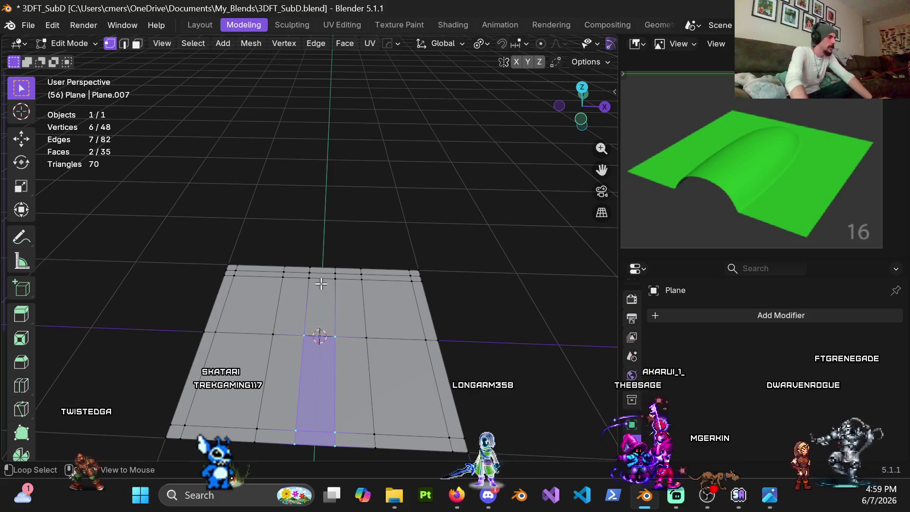
left_click(272, 322, "alt")
key("x")
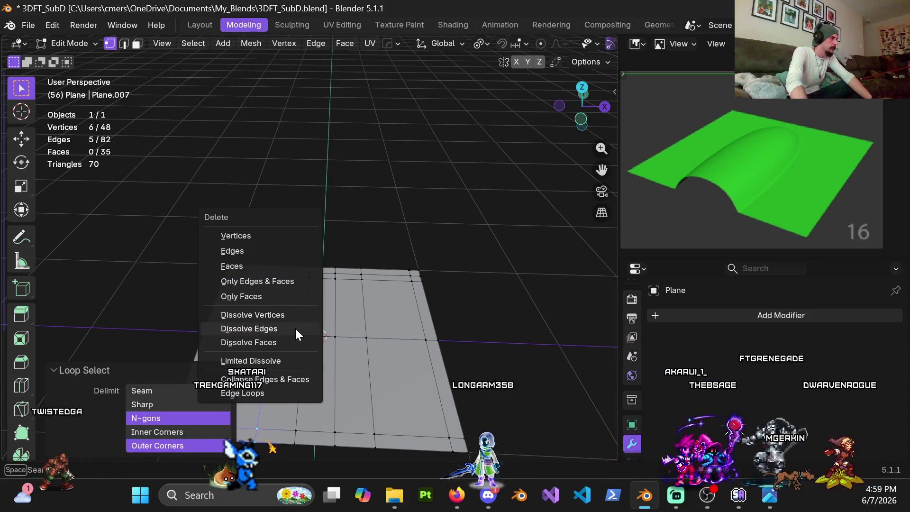
left_click(295, 327)
left_click(312, 321, "alt")
key("x")
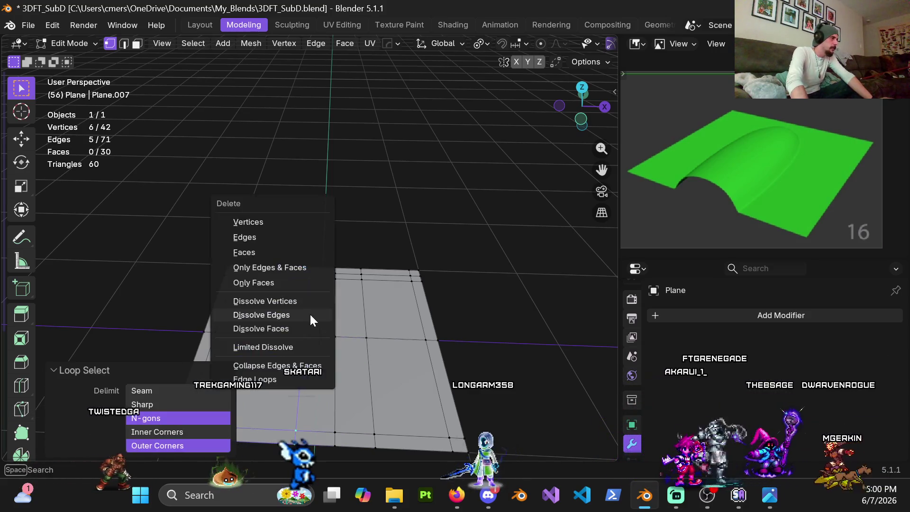
left_click(312, 320)
left_click(332, 312, "alt")
key("x")
left_click(332, 312)
left_click(365, 314, "alt")
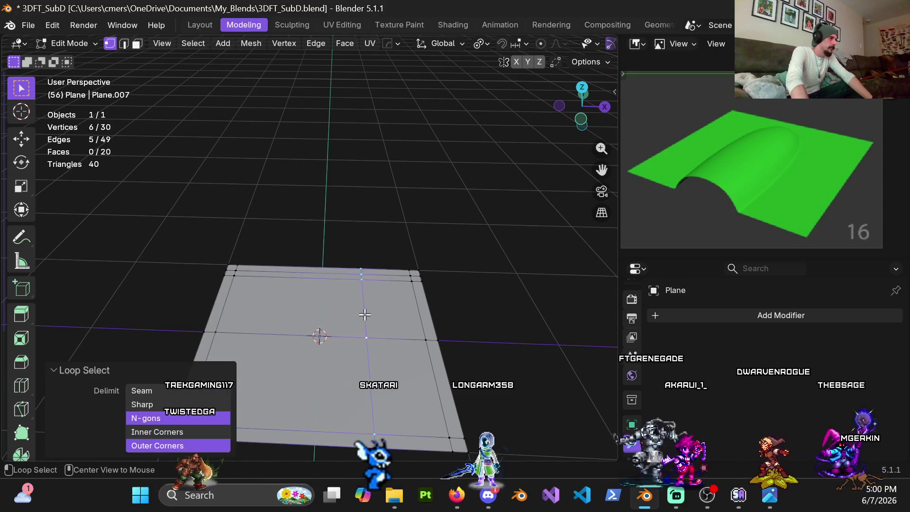
key("x")
left_click(358, 316)
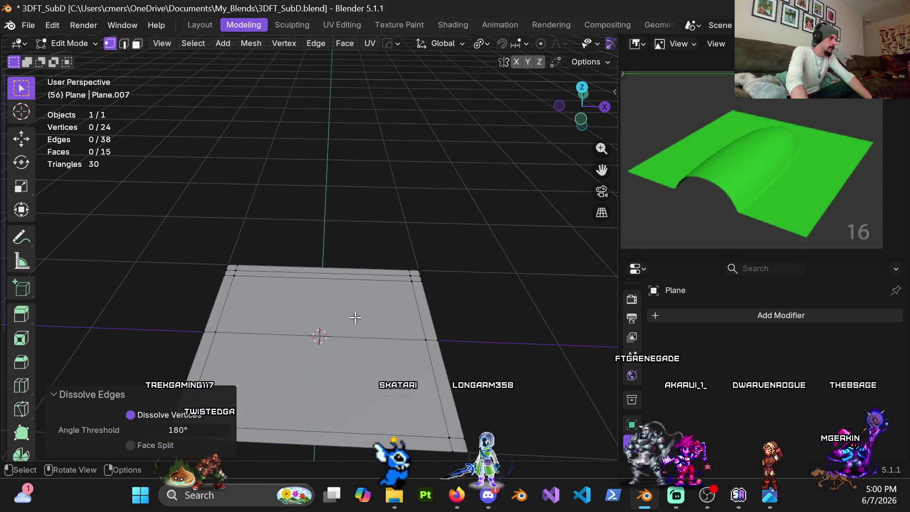
Step: Add a new edge loop exactly through the plane's centre
key("ctrl+r")
left_click(319, 327)
right_click(326, 337)
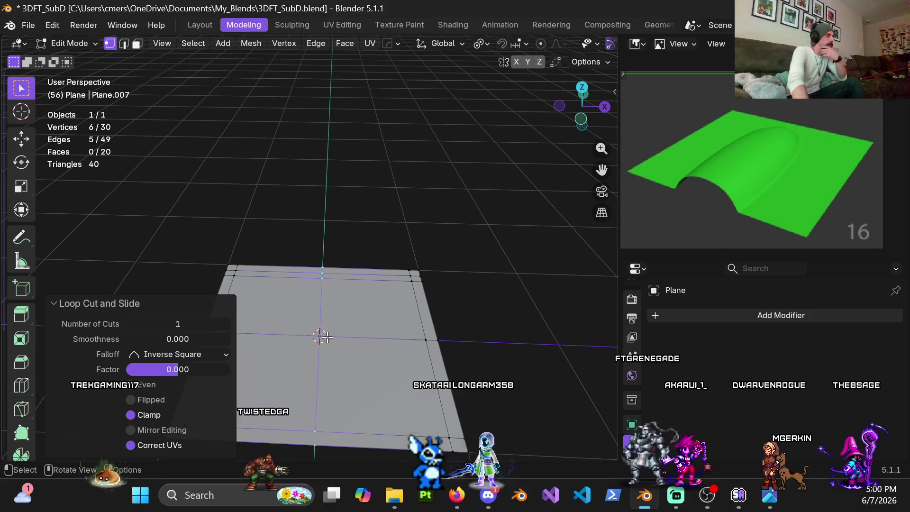
Step: Bevel the centre loop 0.4 m with 4 segments into a channel strip
key("ctrl+b")
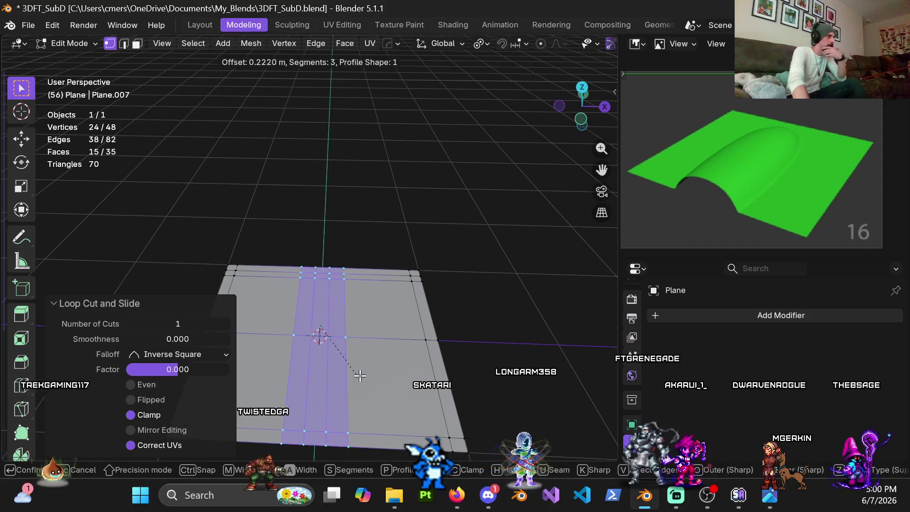
scroll(363, 382, "up", 1)
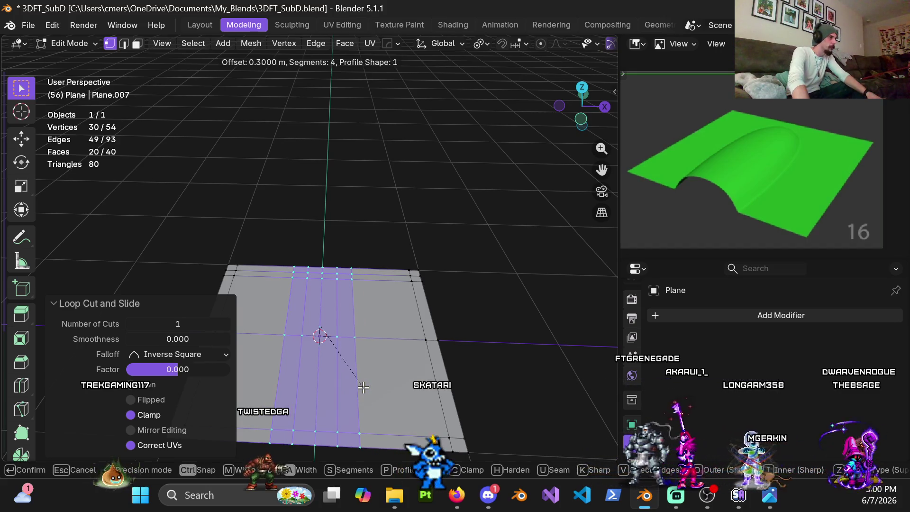
left_click(368, 392)
scroll(340, 380, "down", 4)
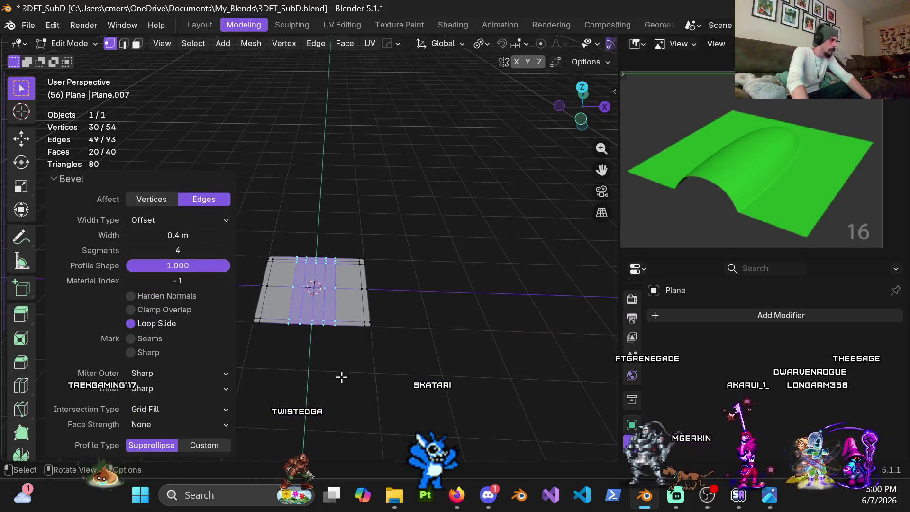
scroll(362, 318, "up", 3)
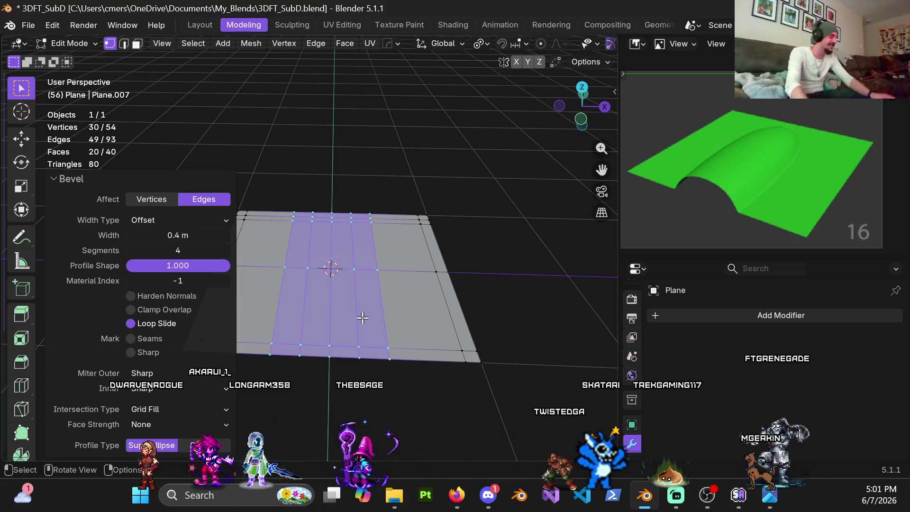
Step: Select a shortest path along the channel and widen it to the adjacent strip
mouse_move(383, 309)
middle_mouse_down()
mouse_move(368, 303)
mouse_move(356, 265)
mouse_move(340, 305)
middle_mouse_up()
left_click(332, 321)
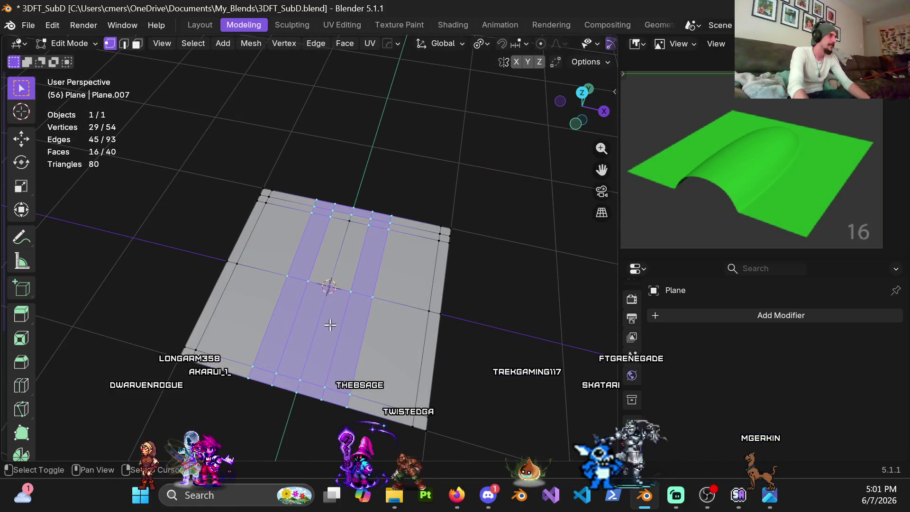
left_click(453, 227)
left_click(349, 221)
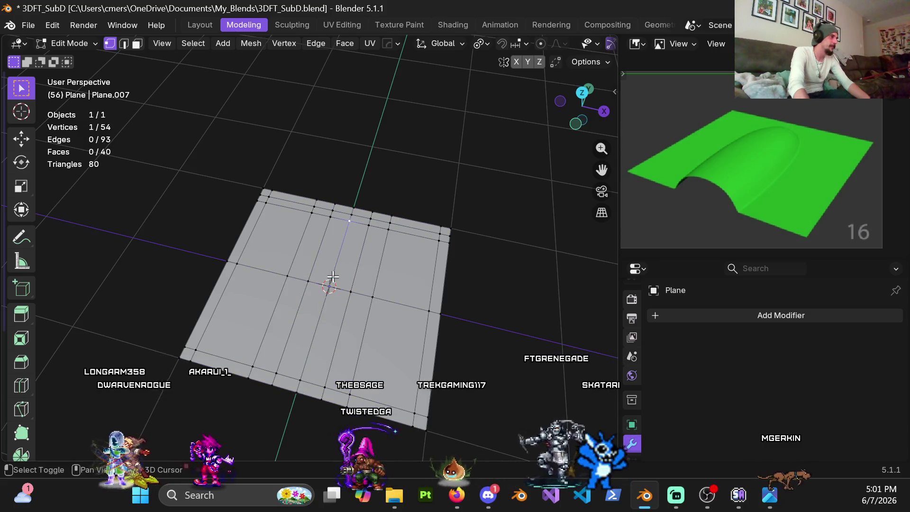
left_click(297, 392, "ctrl")
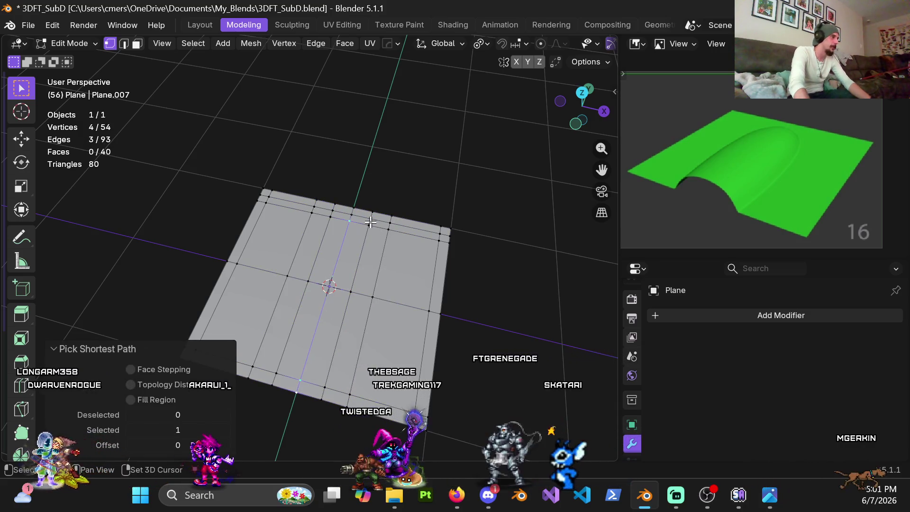
left_click(325, 387, "ctrl")
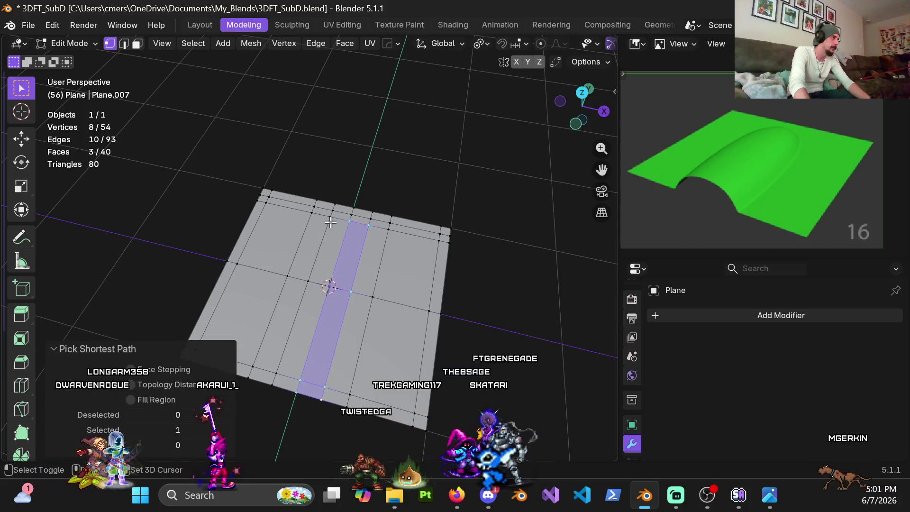
left_click(277, 374, "ctrl")
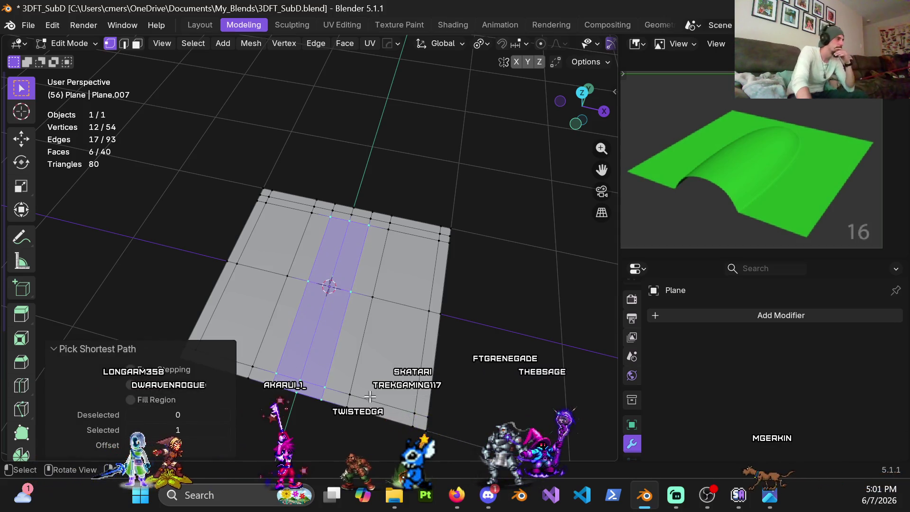
middle_click_drag(350, 402, 395, 352)
scroll(394, 352, "down", 3)
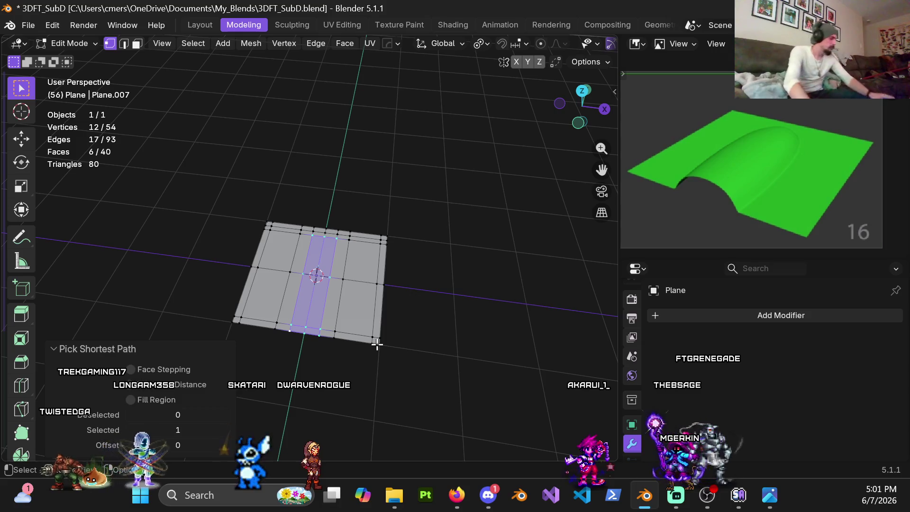
Step: In face mode, add the remaining channel faces, including the small bottom-left face
key("3")
scroll(337, 299, "up", 2)
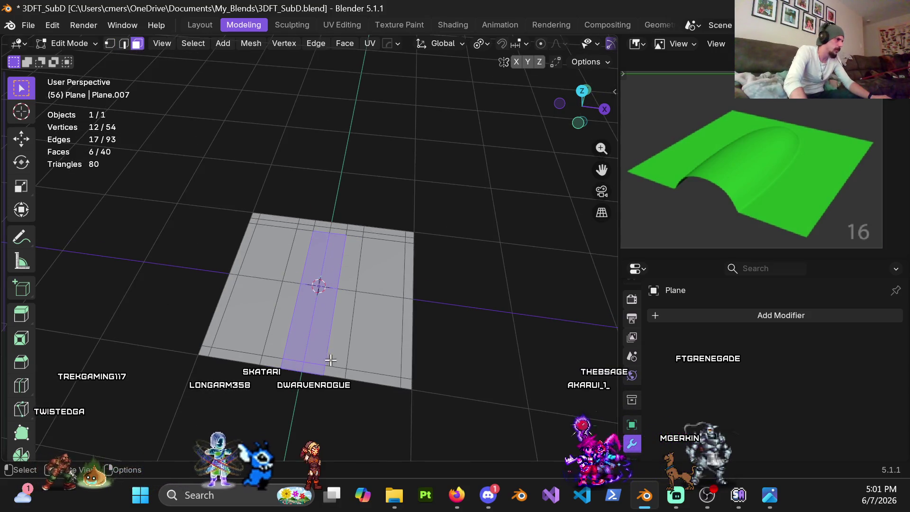
left_click(338, 310, "shift")
left_click(351, 261, "shift")
left_click(298, 256, "shift")
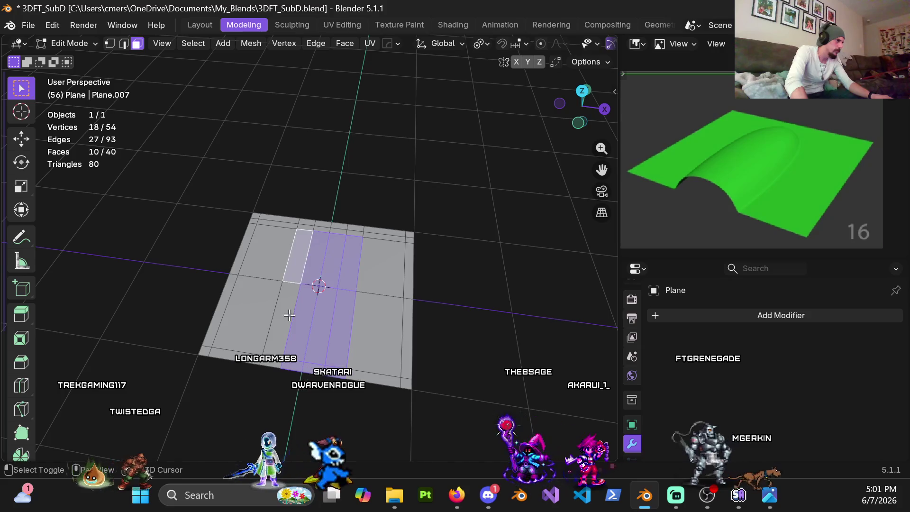
left_click(282, 319, "shift")
left_click(280, 362, "shift")
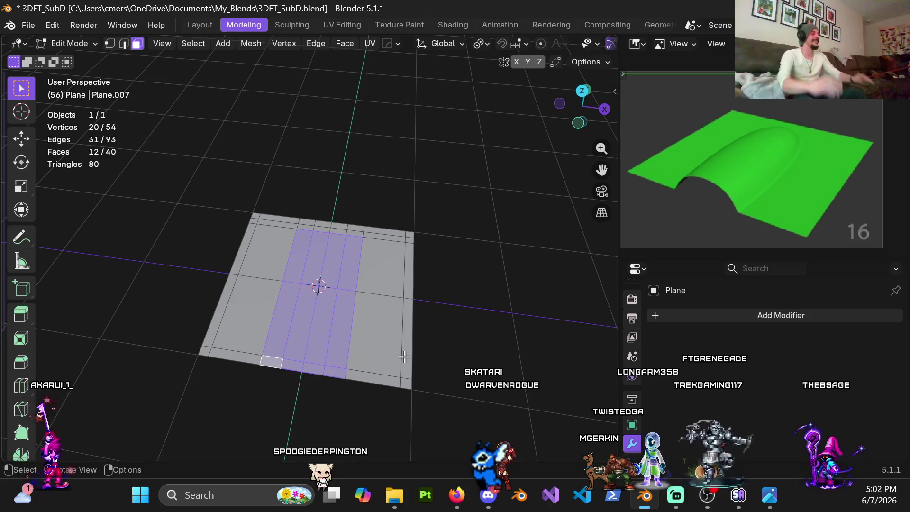
Step: Box-select the channel's faces row by row to form the middle strip
mouse_move(405, 358)
middle_mouse_down()
mouse_move(406, 268)
mouse_move(362, 252)
mouse_move(331, 291)
mouse_move(314, 274)
mouse_move(310, 303)
middle_mouse_up()
scroll(406, 268, "up", 3)
key("1")
mouse_move(302, 350)
middle_mouse_down()
mouse_move(317, 357)
mouse_move(288, 314)
middle_mouse_up()
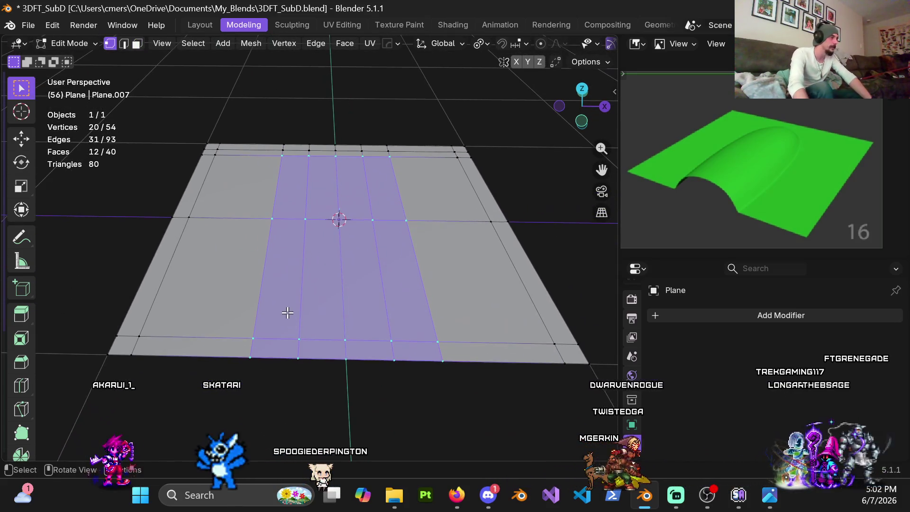
left_click_drag(288, 313, 406, 380)
middle_click_drag(406, 380, 436, 331)
left_click_drag(298, 248, 367, 293)
mouse_move(367, 293)
middle_mouse_down()
mouse_move(340, 231)
mouse_move(335, 270)
middle_mouse_up()
middle_click_drag(314, 223, 315, 248)
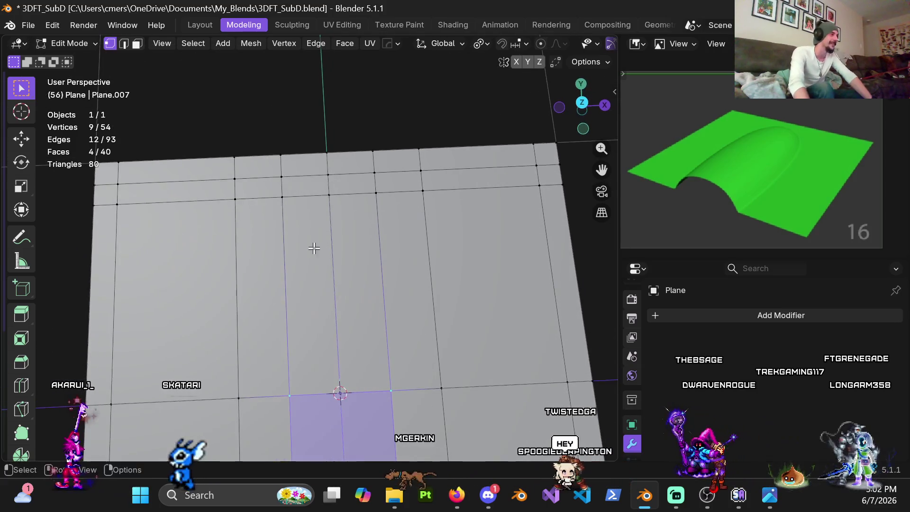
left_click_drag(270, 167, 382, 186, "shift")
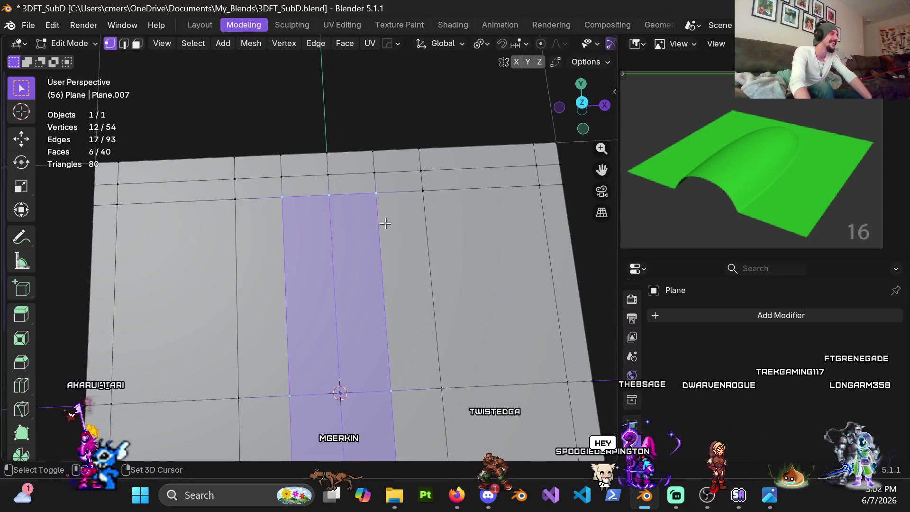
scroll(393, 307, "down", 3)
mouse_move(392, 307)
middle_mouse_down()
mouse_move(370, 269)
mouse_move(352, 278)
middle_mouse_up()
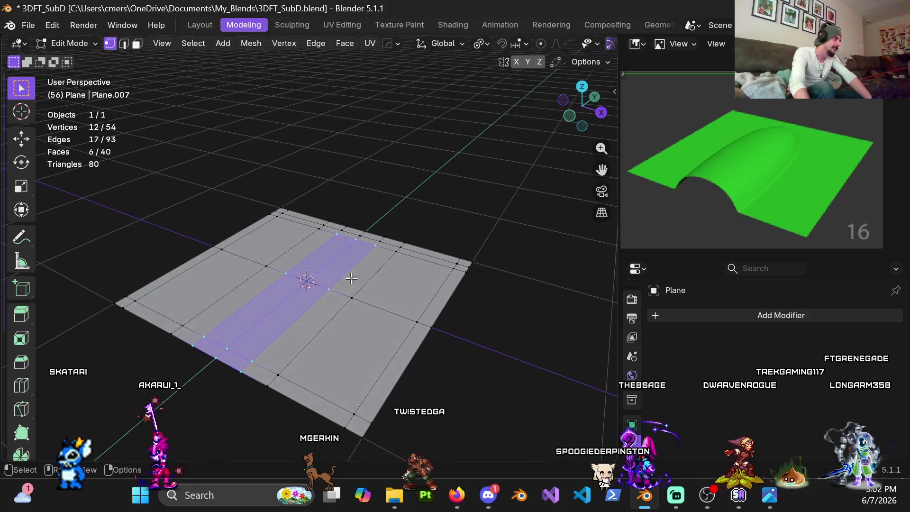
Step: Test raising the strip along Z, undo it, and grow the selection wider
key("g")
key("z")
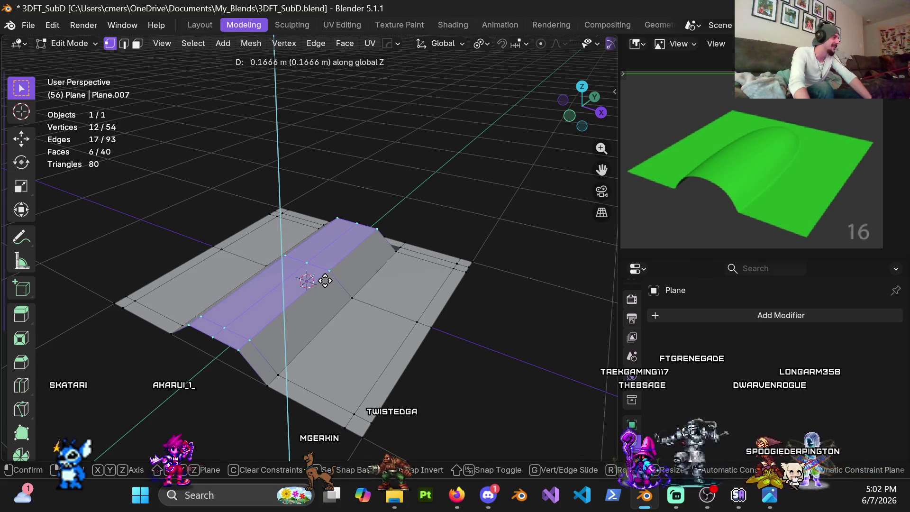
left_click(325, 280)
mouse_move(325, 279)
middle_mouse_down()
mouse_move(412, 209)
mouse_move(386, 236)
mouse_move(356, 212)
mouse_move(366, 240)
mouse_move(285, 238)
mouse_move(311, 244)
middle_mouse_up()
key("ctrl+z")
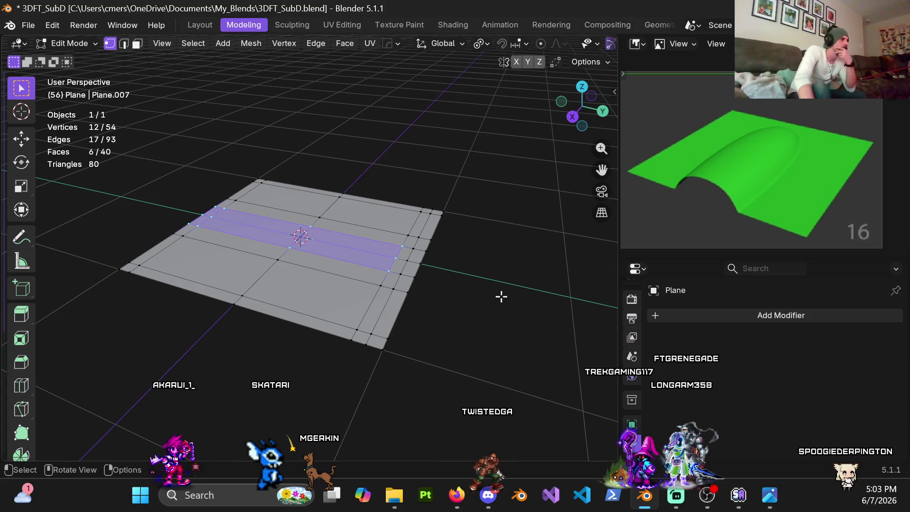
mouse_move(370, 280)
middle_mouse_down()
mouse_move(493, 274)
mouse_move(386, 323)
middle_mouse_up()
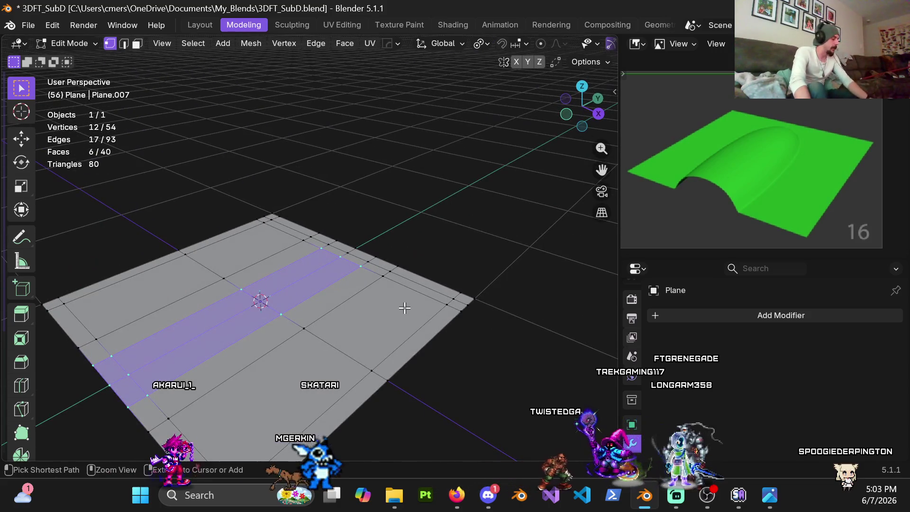
key("ctrl+KP_Add")
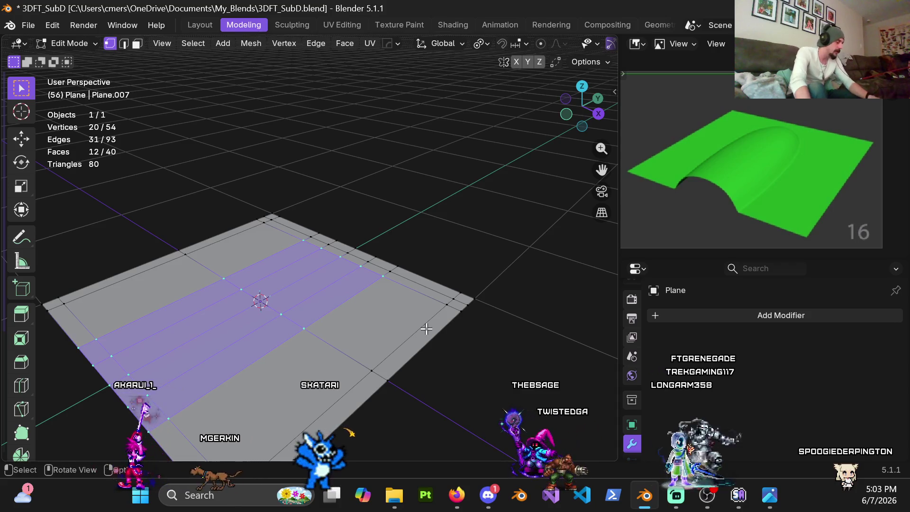
Step: Inset the selected middle band with 0.04 m thickness
key("i")
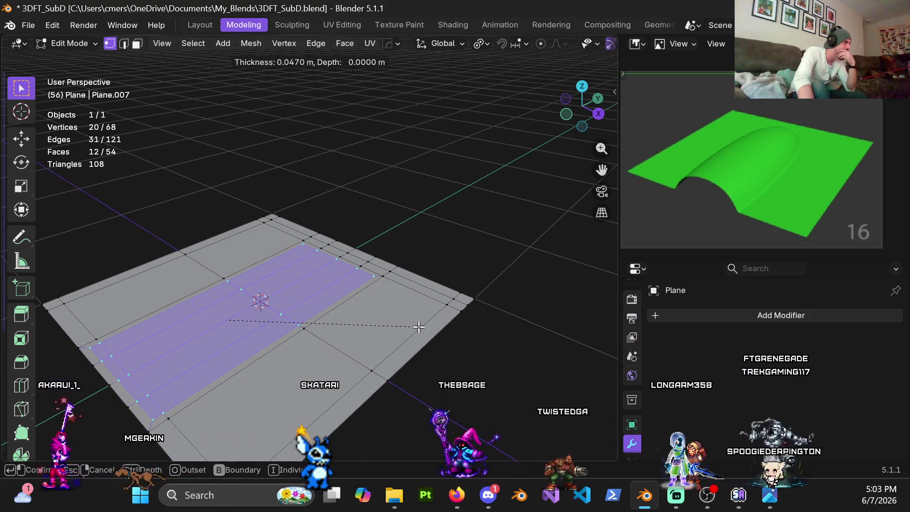
left_click(344, 353)
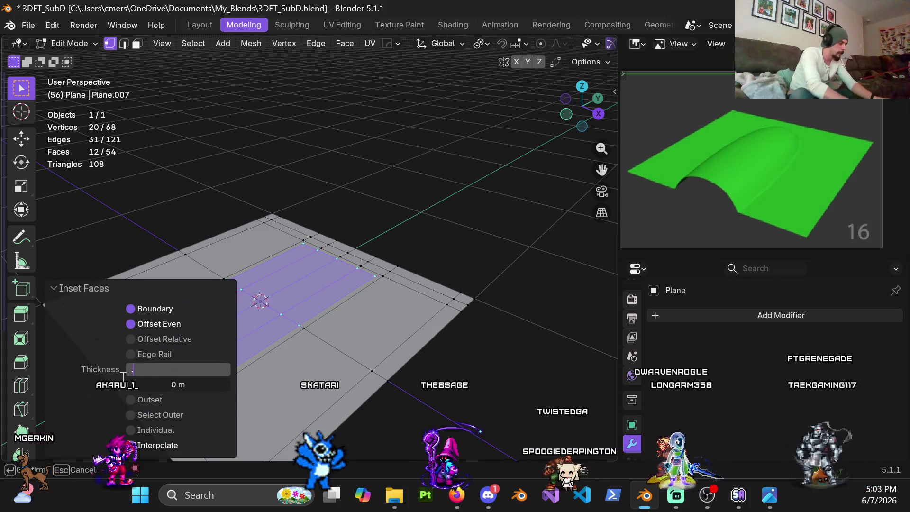
mouse_move(375, 240)
middle_mouse_down()
mouse_move(399, 308)
mouse_move(354, 321)
middle_mouse_up()
scroll(341, 332, "up", 5)
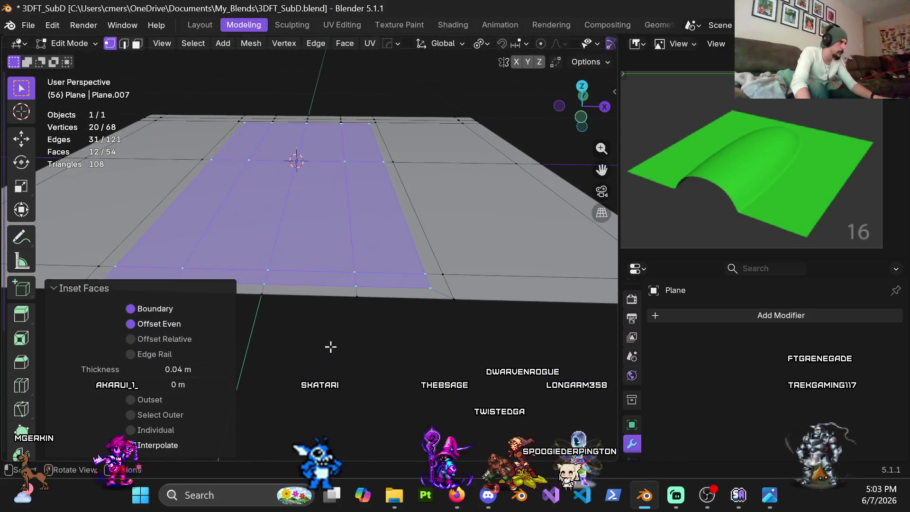
Step: In face mode, clear the selection and pick the first bottom border face
key("3")
left_click(364, 312)
left_click(380, 291)
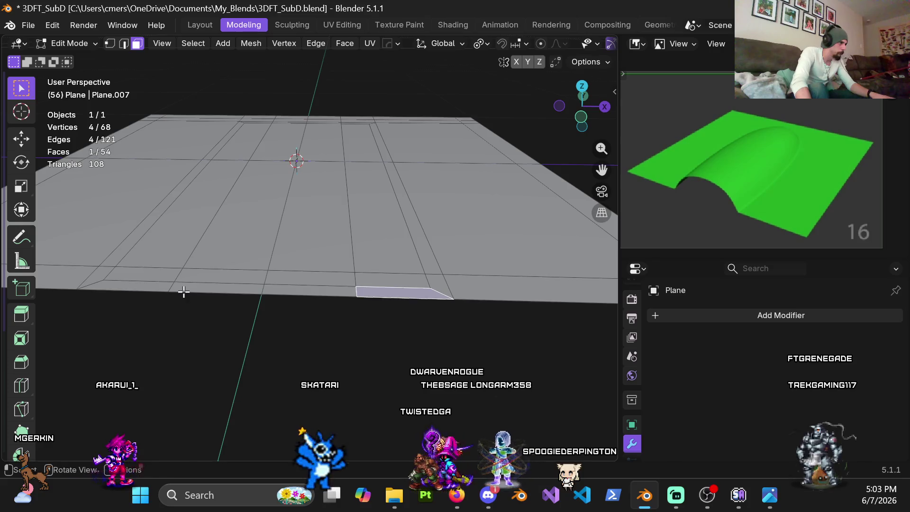
Step: Delete the thin border faces along the plane's bottom edge
left_click(190, 290, "ctrl")
key("x")
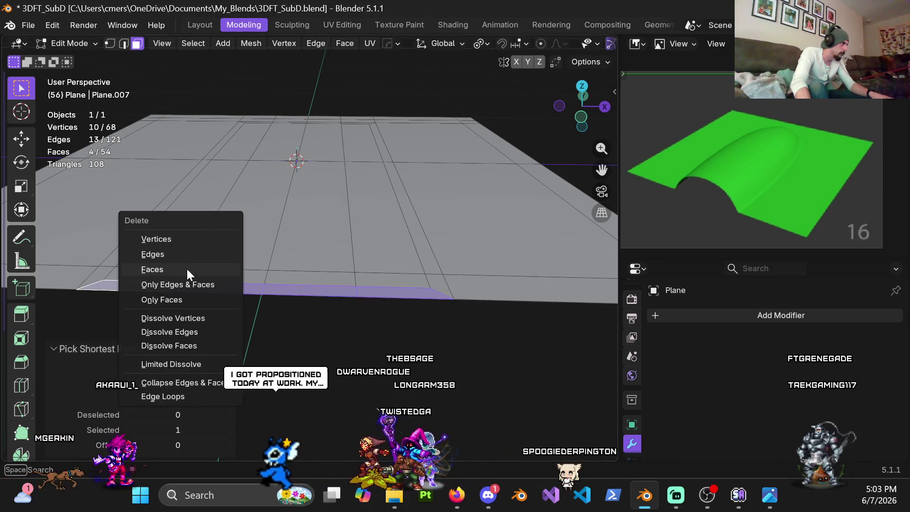
left_click(187, 269)
Step: In top view, move the band's four bottom edges -0.04 m along Y
mouse_move(297, 266)
middle_mouse_down()
mouse_move(300, 337)
mouse_move(250, 294)
middle_mouse_up()
key("KP_7")
key("2")
left_click(179, 266)
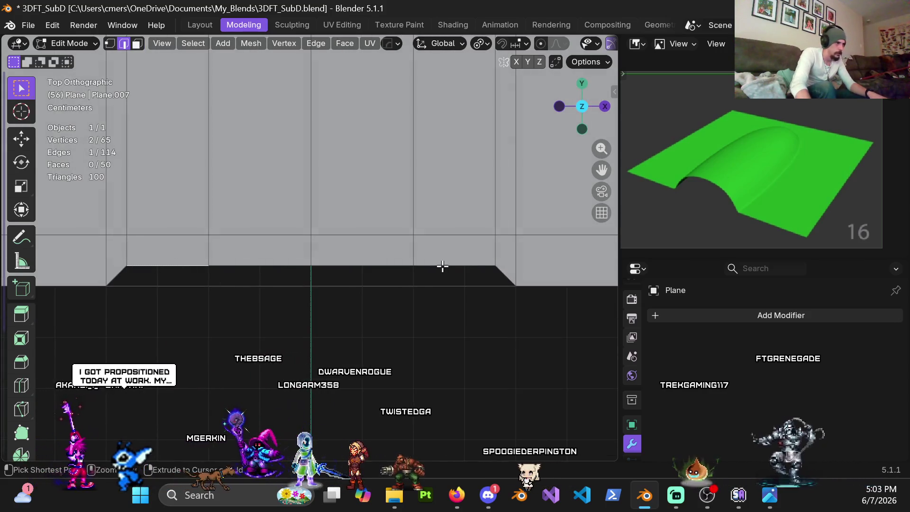
left_click(443, 266, "ctrl")
scroll(372, 299, "up", 4)
key("g")
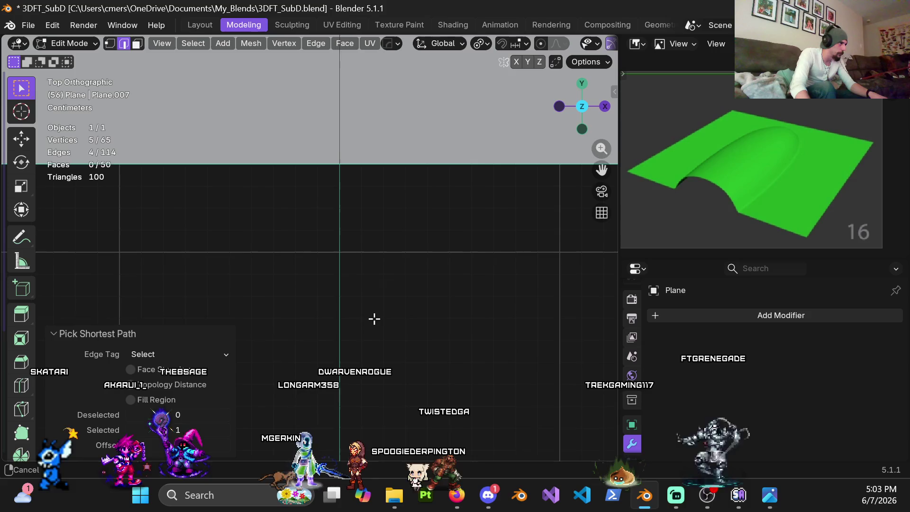
key("y")
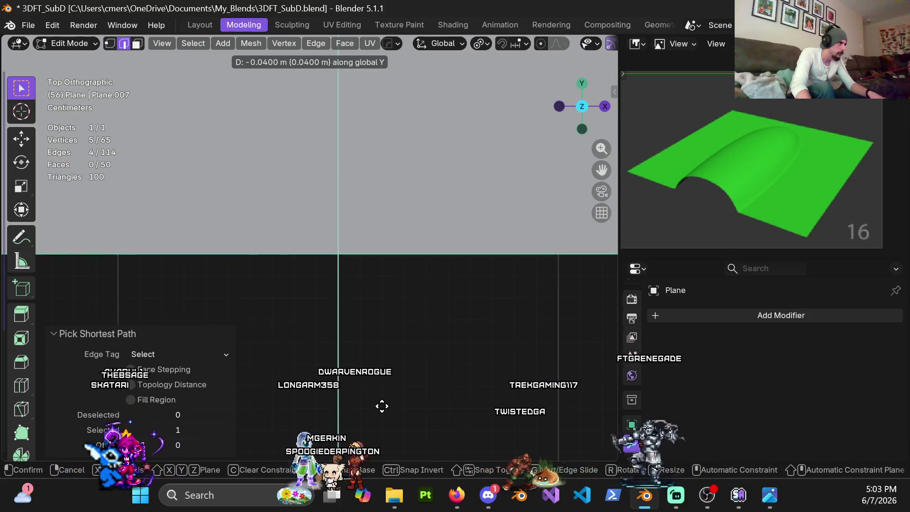
left_click(379, 401)
scroll(360, 332, "down", 3)
mouse_move(349, 239)
middle_mouse_down()
mouse_move(315, 291)
mouse_move(337, 191)
middle_mouse_up()
scroll(351, 261, "up", 4)
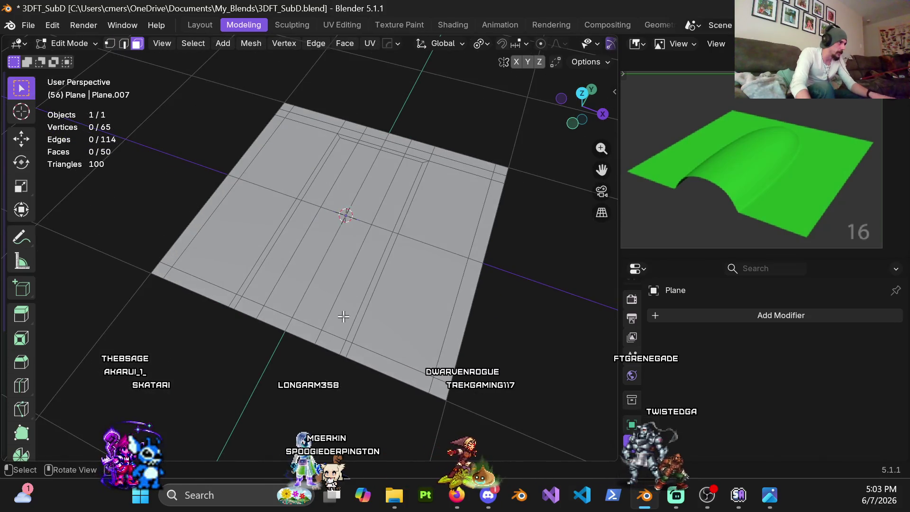
Step: Box-select the six faces of the centre column along the plane
middle_click_drag(358, 298, 351, 320, "shift")
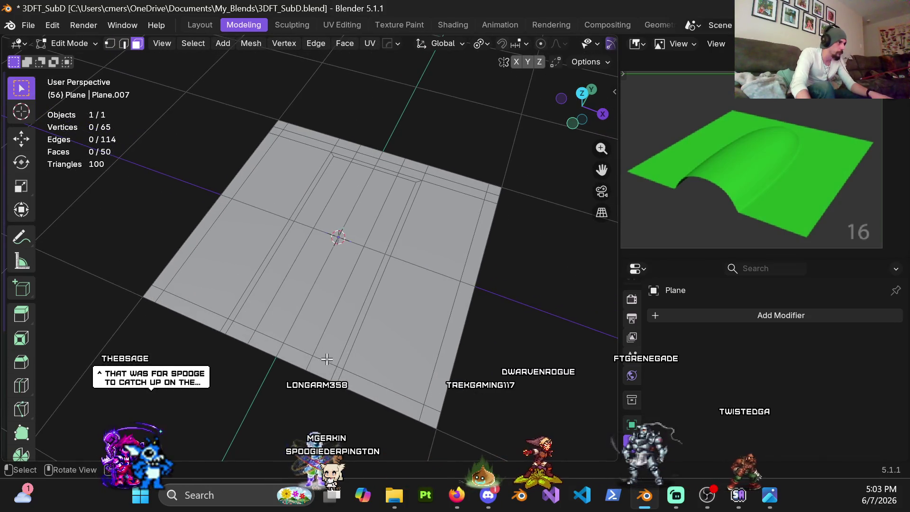
middle_click_drag(284, 341, 327, 311)
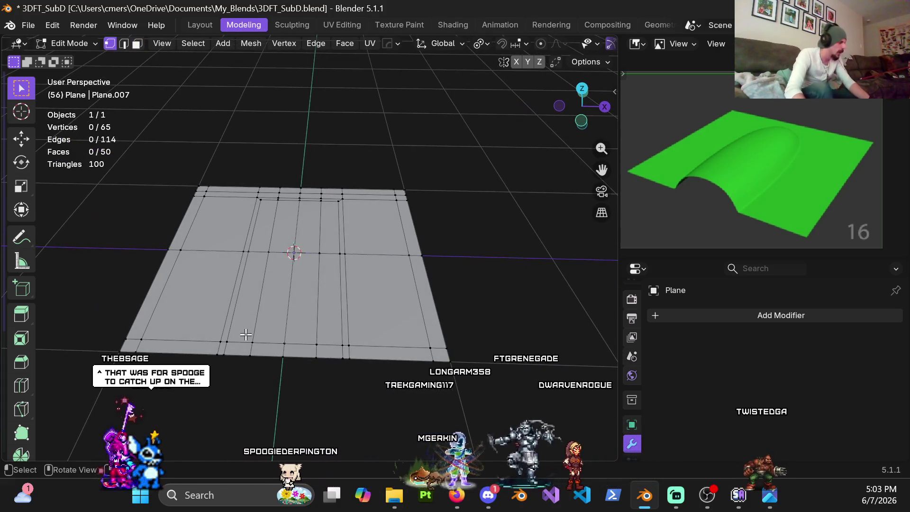
left_click_drag(248, 334, 329, 399)
middle_click_drag(324, 310, 318, 374, "shift")
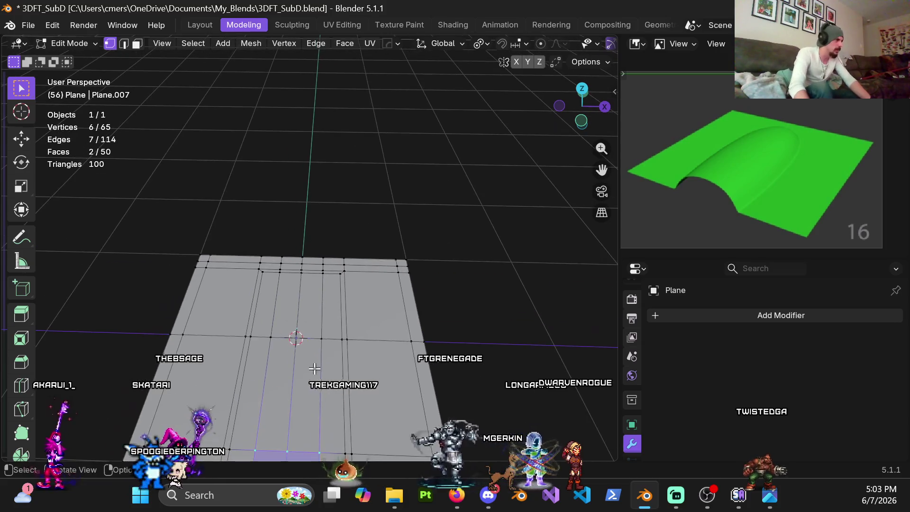
middle_click_drag(315, 309, 356, 380)
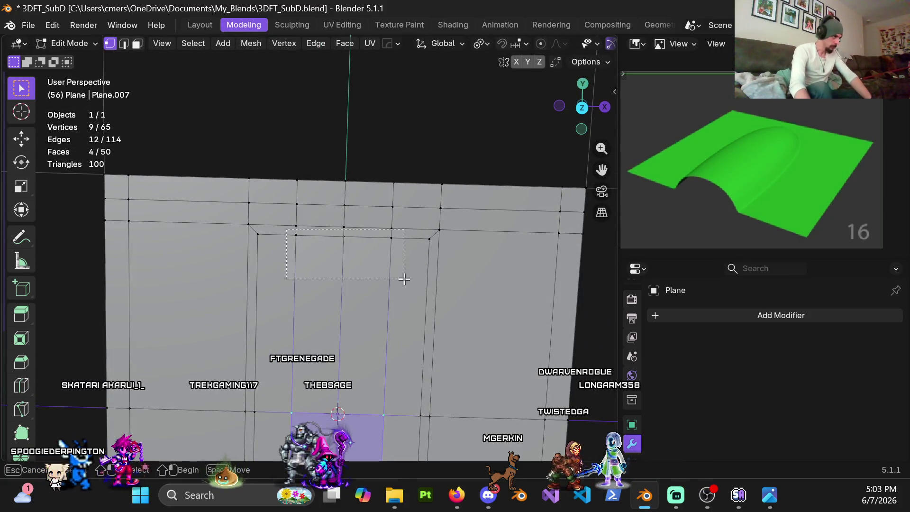
left_click_drag(404, 278, 395, 288, "shift")
mouse_move(392, 226)
middle_mouse_down()
mouse_move(357, 242)
mouse_move(332, 284)
mouse_move(265, 292)
mouse_move(182, 281)
mouse_move(305, 274)
mouse_move(193, 274)
mouse_move(275, 285)
mouse_move(237, 272)
middle_mouse_up()
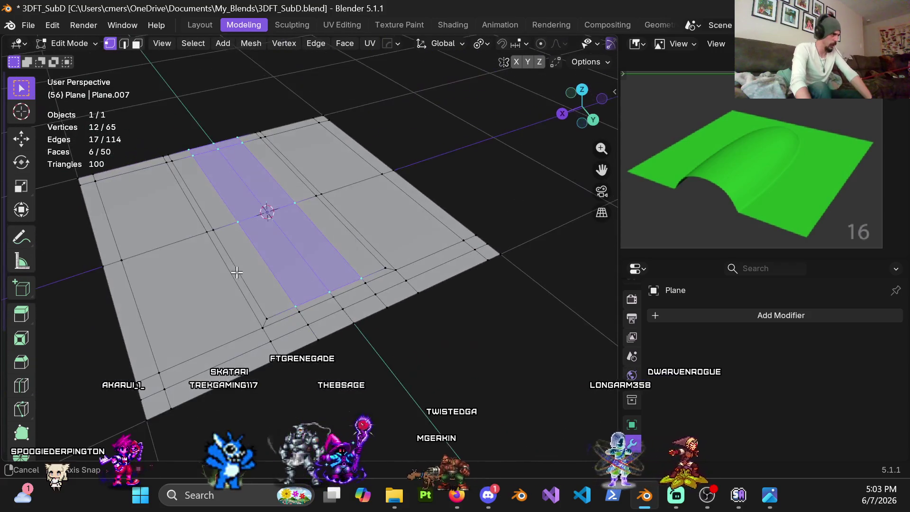
mouse_move(292, 269)
middle_mouse_down()
mouse_move(388, 233)
mouse_move(393, 220)
mouse_move(398, 258)
mouse_move(358, 259)
mouse_move(358, 329)
middle_mouse_up()
key("ctrl+r")
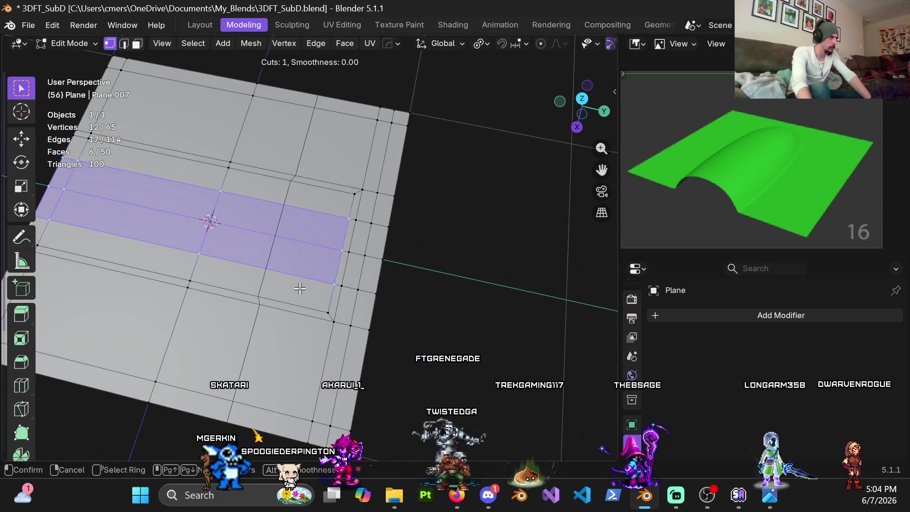
Step: Add one edge loop across the plane, leaving it at its centred position
key("Escape")
scroll(271, 260, "down", 4)
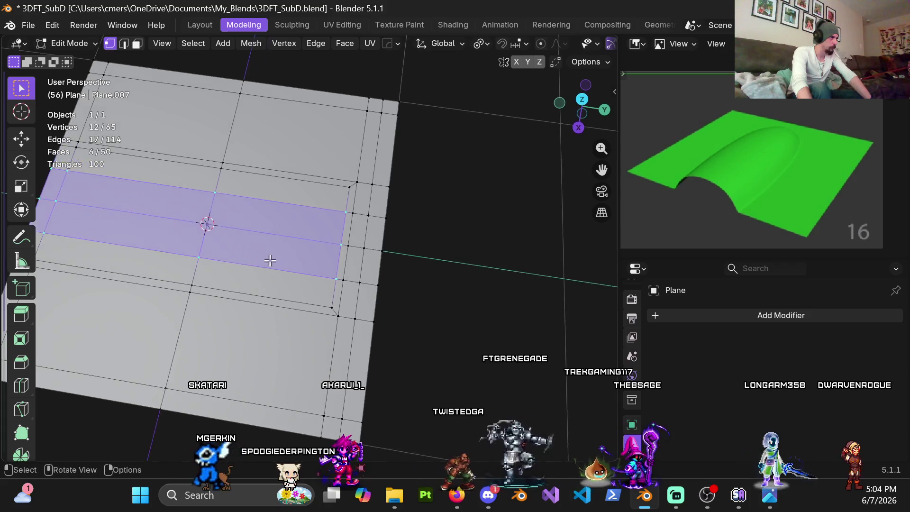
mouse_move(275, 263)
middle_mouse_down()
mouse_move(283, 276)
mouse_move(256, 248)
mouse_move(270, 238)
middle_mouse_up()
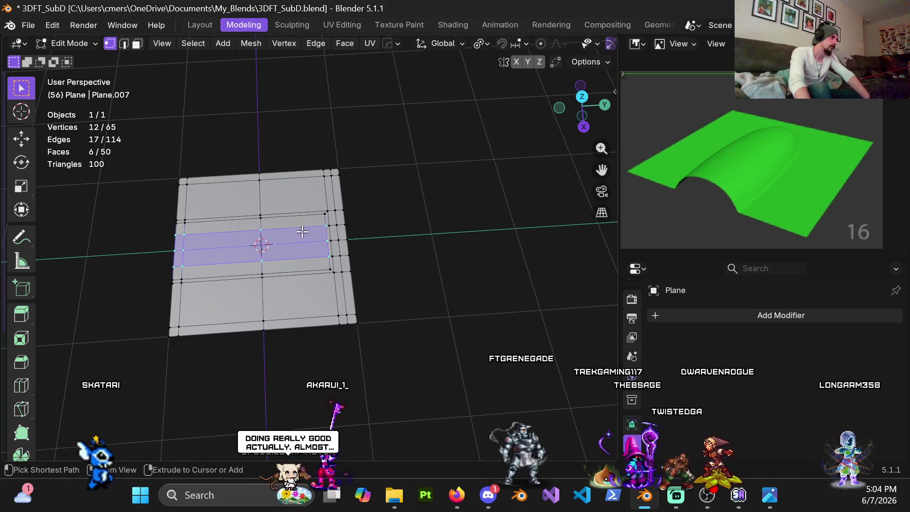
key("ctrl+r")
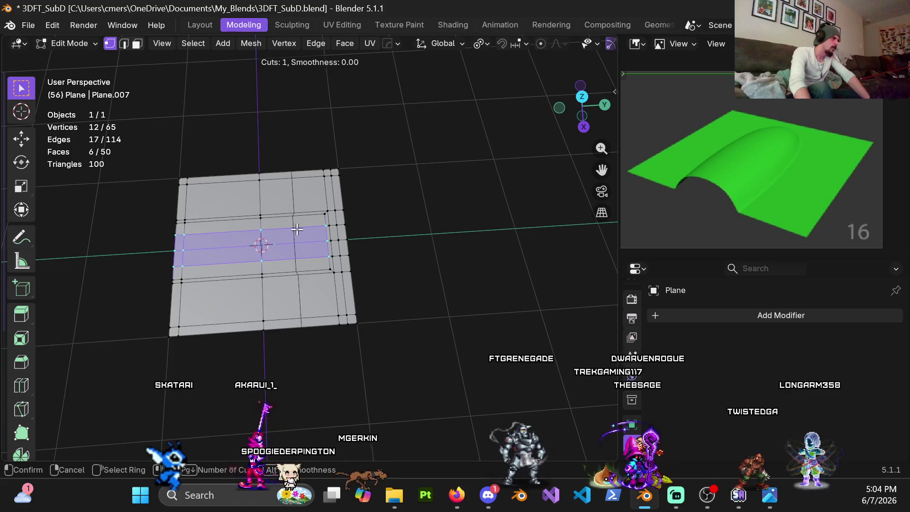
scroll(296, 230, "up", 1)
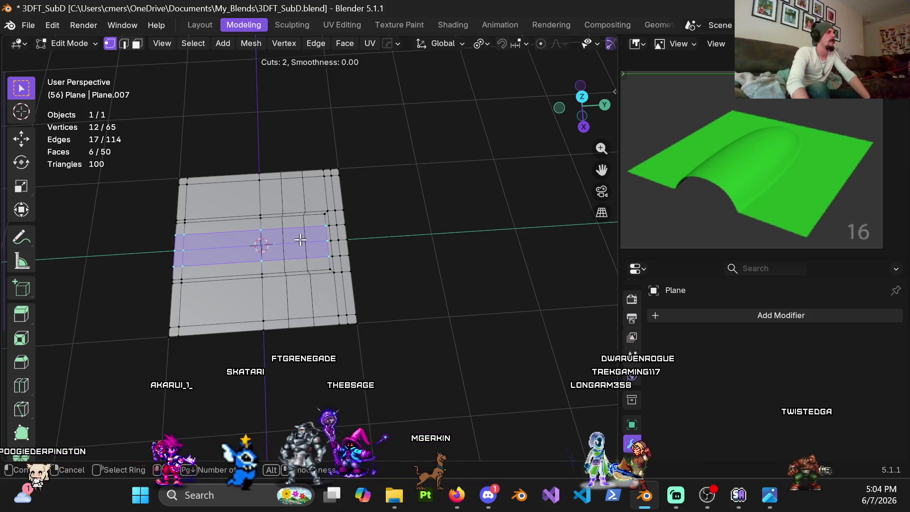
left_click(297, 230)
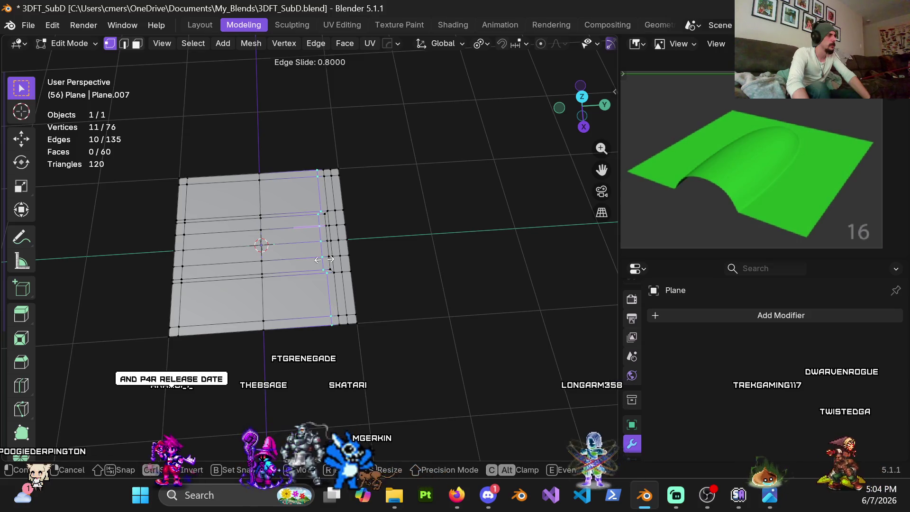
right_click(324, 259)
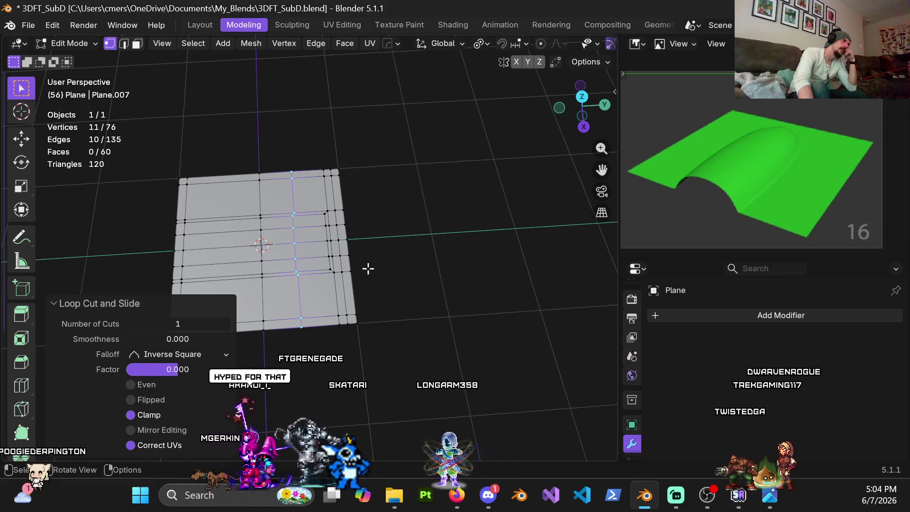
mouse_move(304, 274)
middle_mouse_down()
mouse_move(384, 277)
mouse_move(475, 246)
mouse_move(371, 272)
middle_mouse_up()
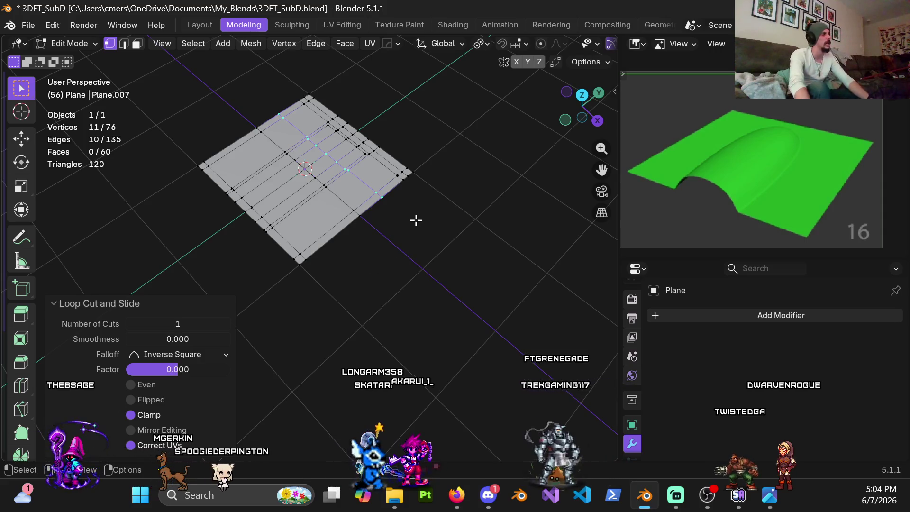
middle_click_drag(416, 220, 411, 299)
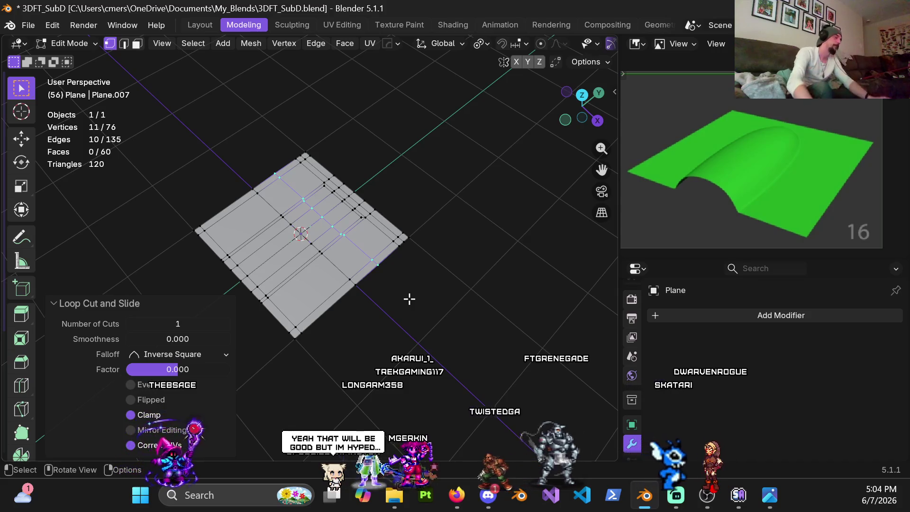
mouse_move(465, 251)
middle_mouse_down()
mouse_move(356, 303)
mouse_move(378, 289)
mouse_move(425, 287)
middle_mouse_up()
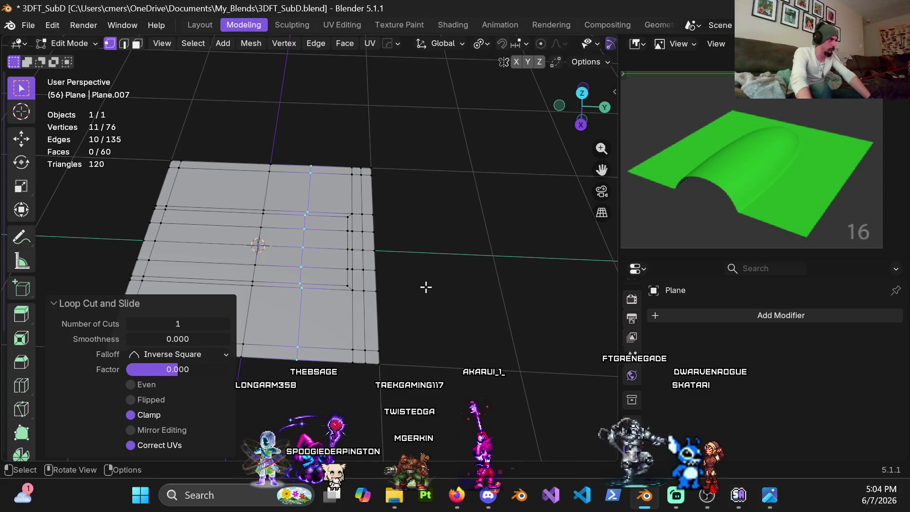
mouse_move(426, 287)
middle_mouse_down()
mouse_move(444, 343)
mouse_move(429, 349)
middle_mouse_up()
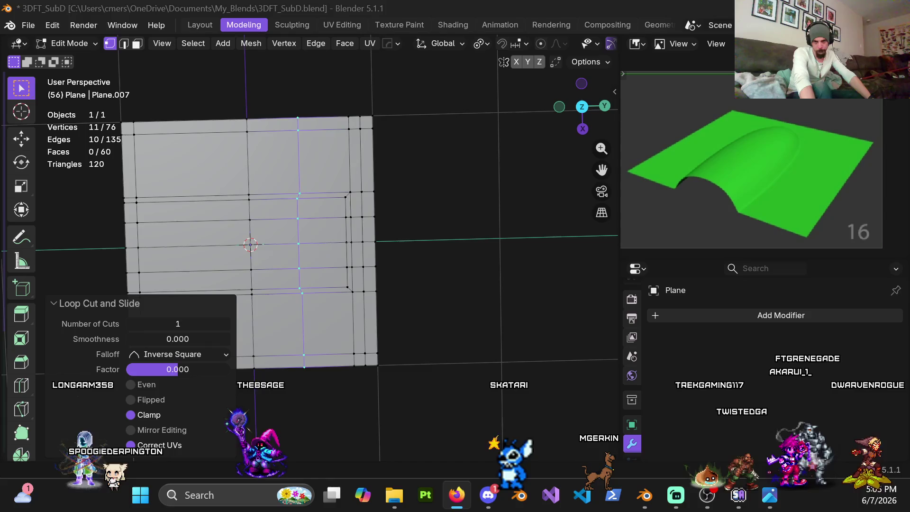
key("alt+Tab")
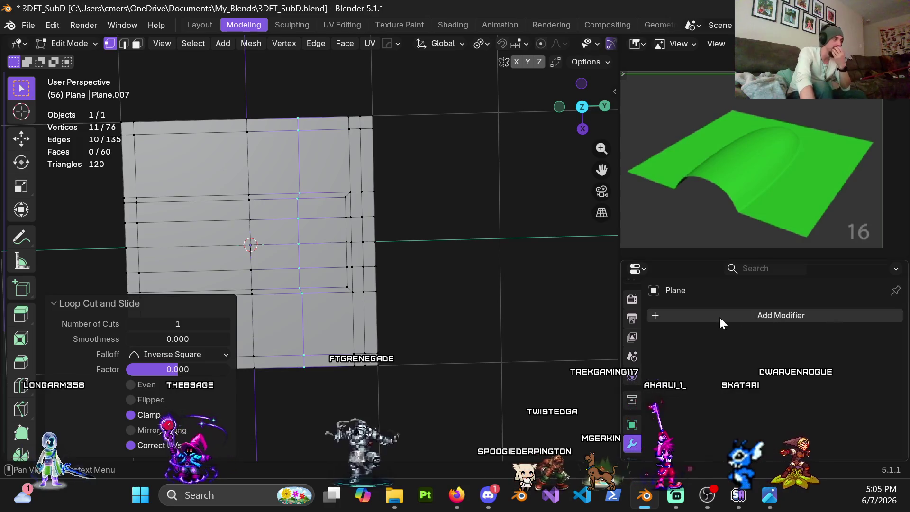
mouse_move(535, 272)
middle_mouse_down()
mouse_move(409, 265)
mouse_move(431, 207)
mouse_move(341, 197)
middle_mouse_up()
Step: Flatten the selected vertices to zero along Y
middle_click_drag(340, 210, 324, 288)
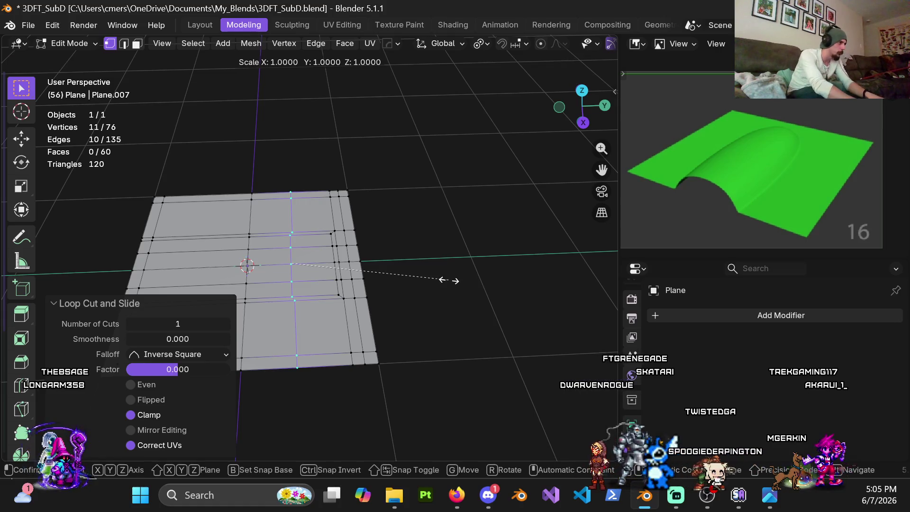
key("y")
key("0")
key("Return")
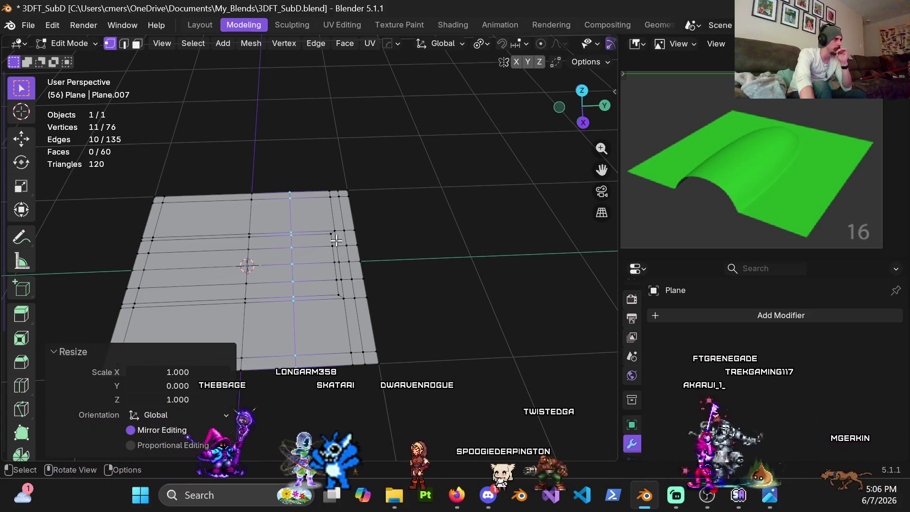
Step: Select the inner outline corners, then undo back past the inset
mouse_move(327, 243)
left_mouse_down()
mouse_move(340, 295)
mouse_move(337, 267)
left_mouse_up()
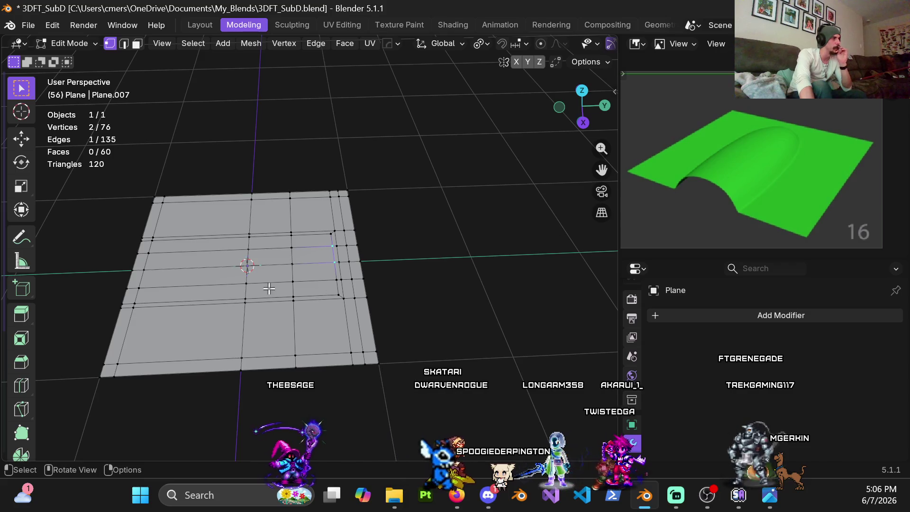
mouse_move(378, 292)
middle_mouse_down()
mouse_move(447, 291)
mouse_move(353, 295)
middle_mouse_up()
left_click(353, 295, "ctrl")
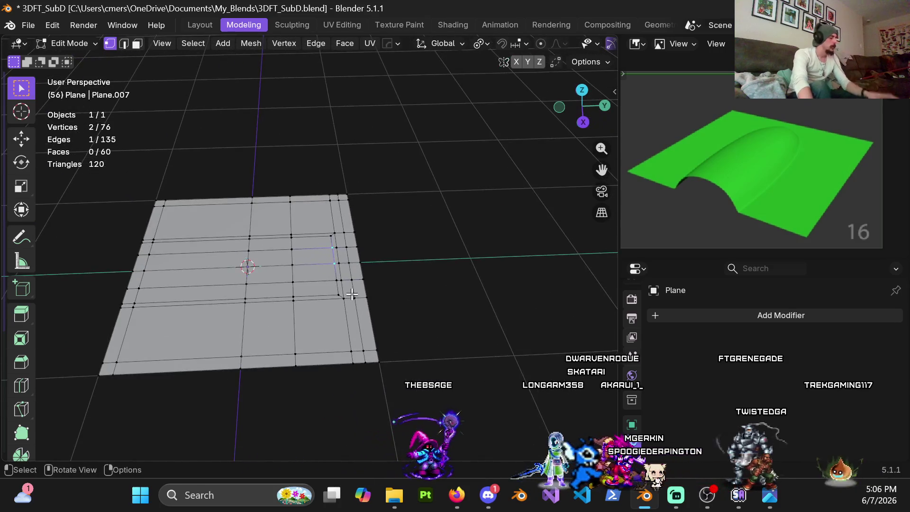
key("ctrl+x")
key("3")
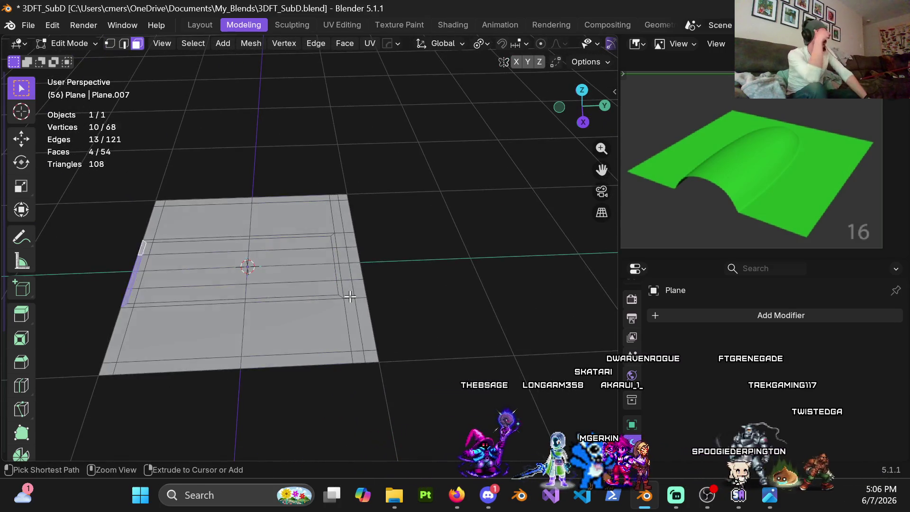
key("ctrl+z")
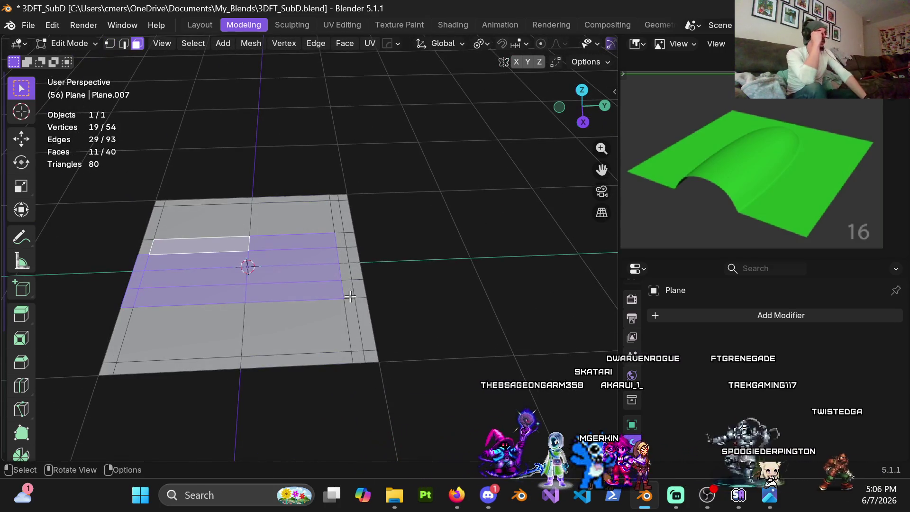
Step: Dissolve one horizontal edge loop across the plane
key("2")
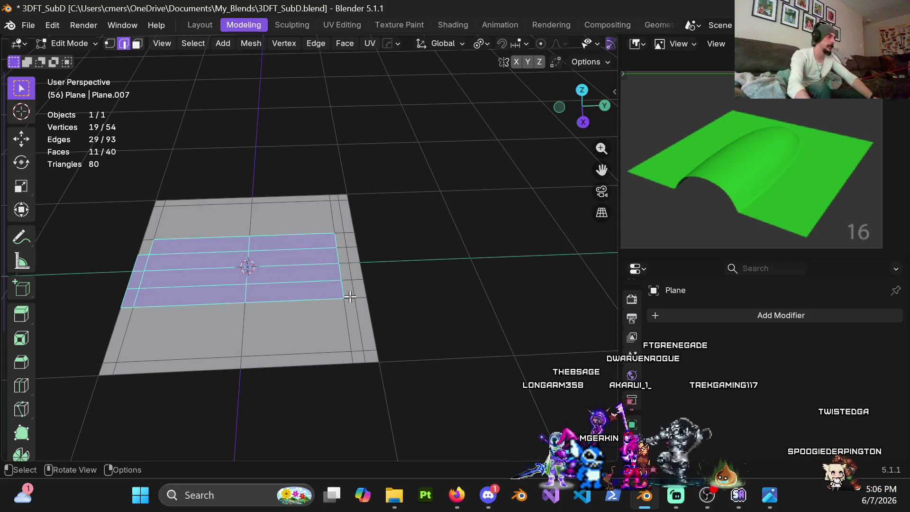
left_click(335, 319, "alt")
key("x")
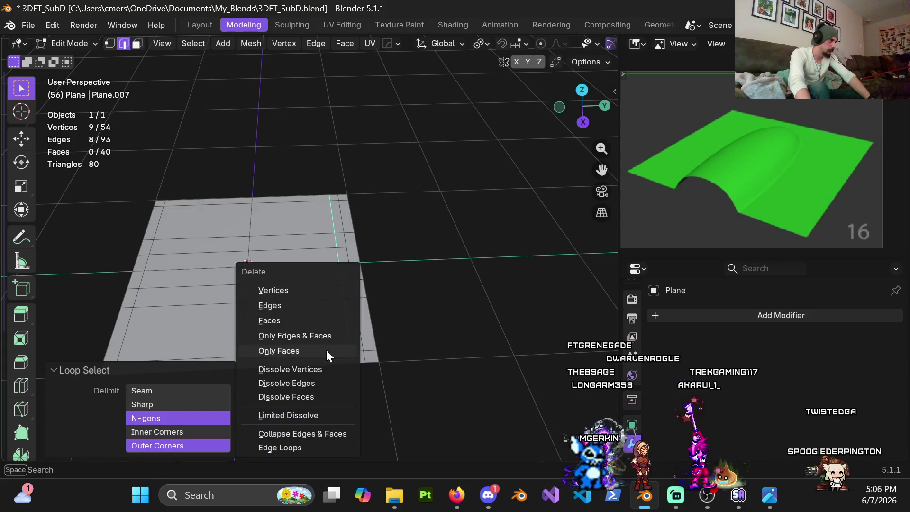
left_click(320, 383)
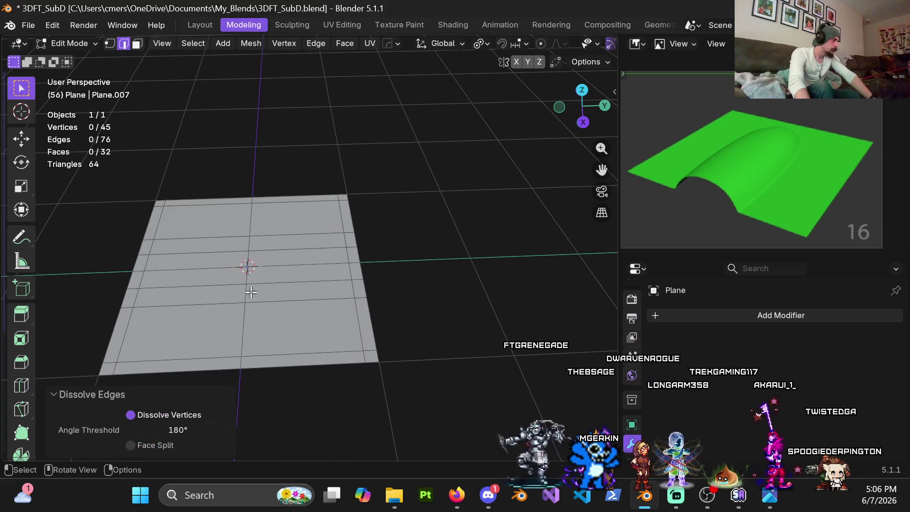
Step: Try a 0.8 m, eight-segment bevel on the middle lengthwise loop, then undo it
left_click(243, 327, "alt")
key("ctrl+b")
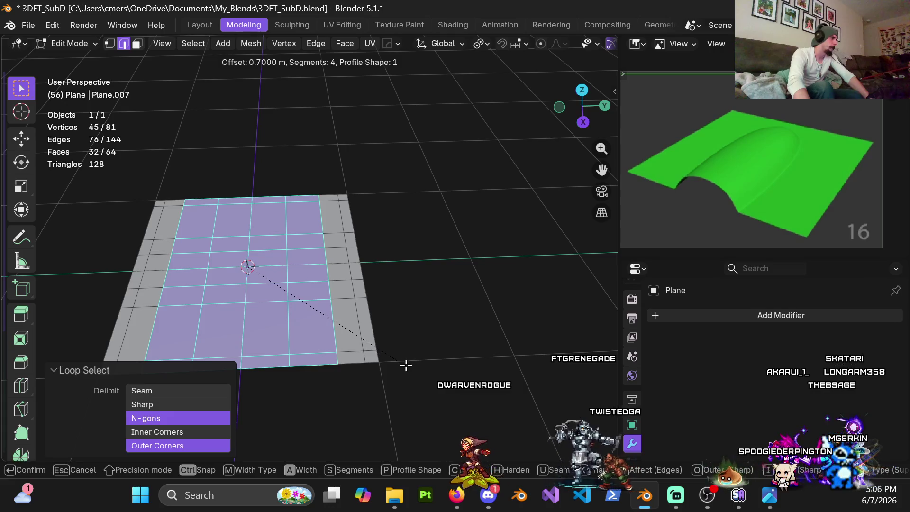
scroll(410, 367, "up", 1)
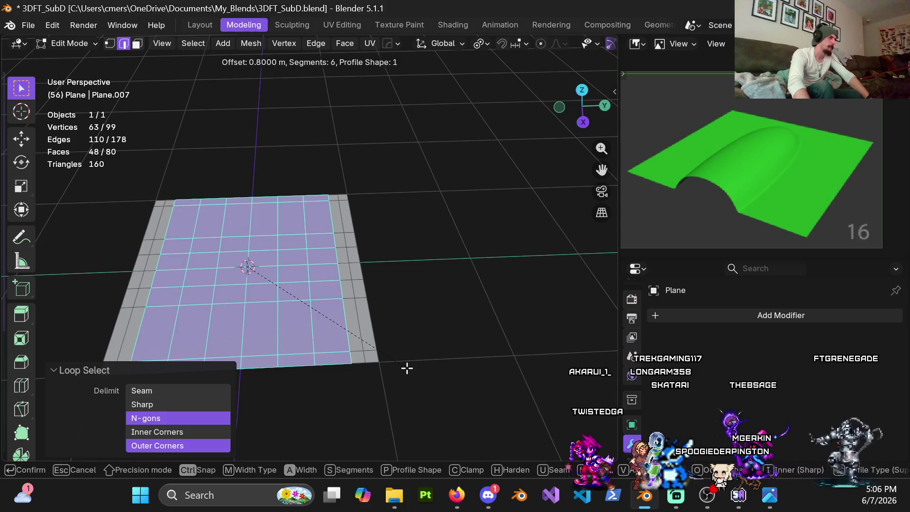
scroll(405, 370, "up", 2)
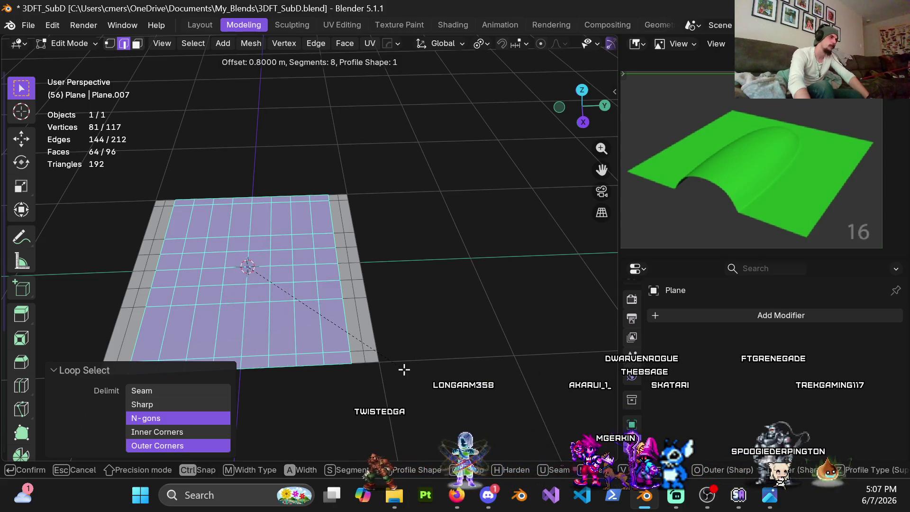
left_click(405, 369)
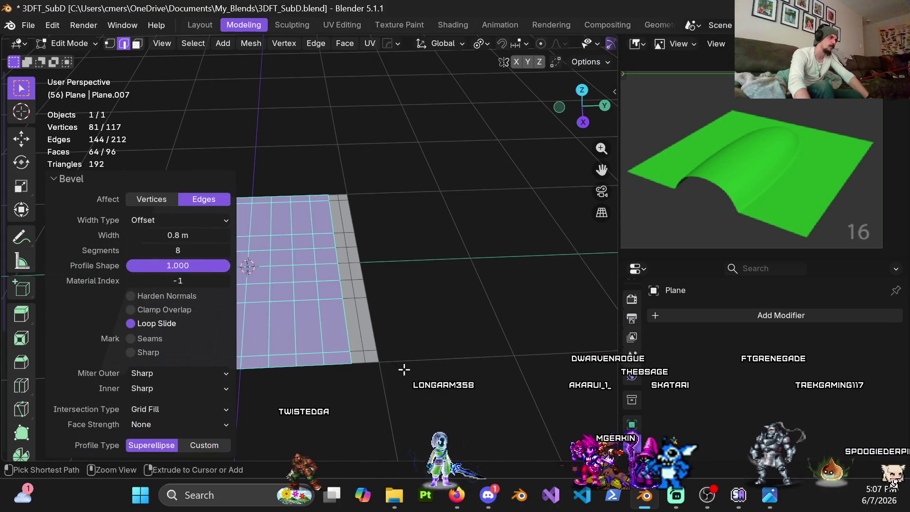
mouse_move(405, 369)
middle_mouse_down()
mouse_move(413, 289)
mouse_move(380, 280)
mouse_move(382, 246)
mouse_move(378, 254)
mouse_move(398, 298)
mouse_move(468, 220)
mouse_move(370, 283)
middle_mouse_up()
scroll(398, 298, "down", 3)
key("ctrl+z")
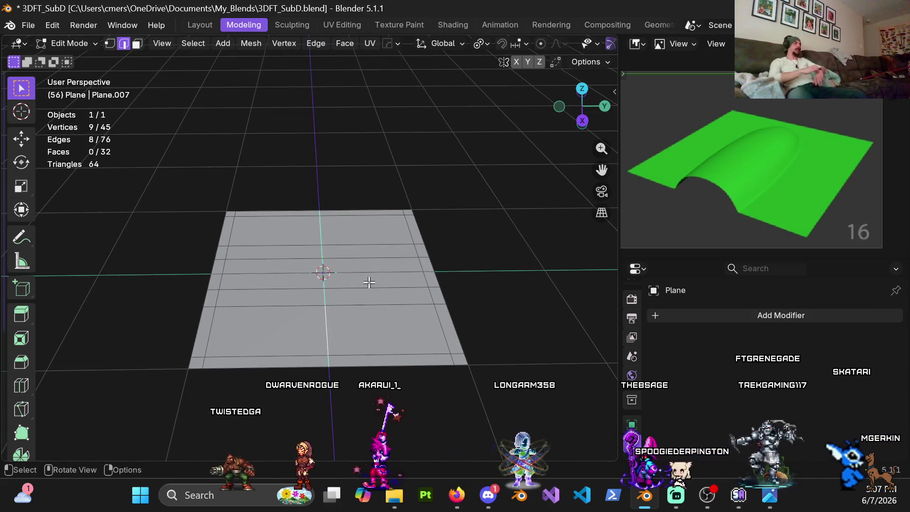
Step: Bevel the middle lengthwise loop with a 0.7 m offset and 2 segments
key("ctrl+b")
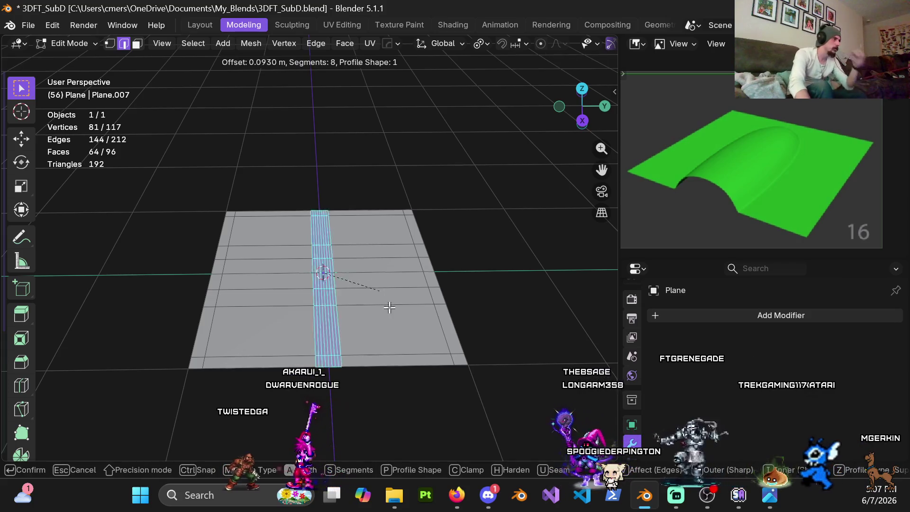
scroll(419, 326, "up", 1)
scroll(428, 328, "down", 2)
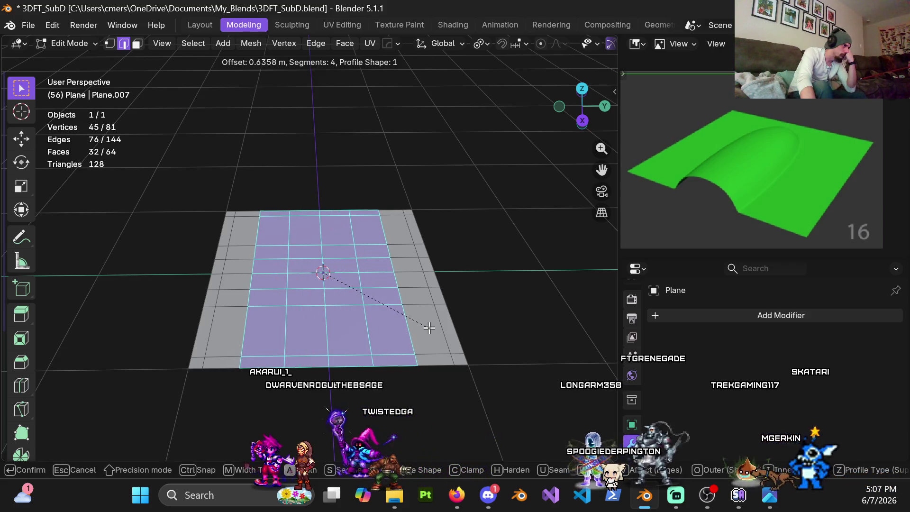
scroll(426, 323, "down", 1)
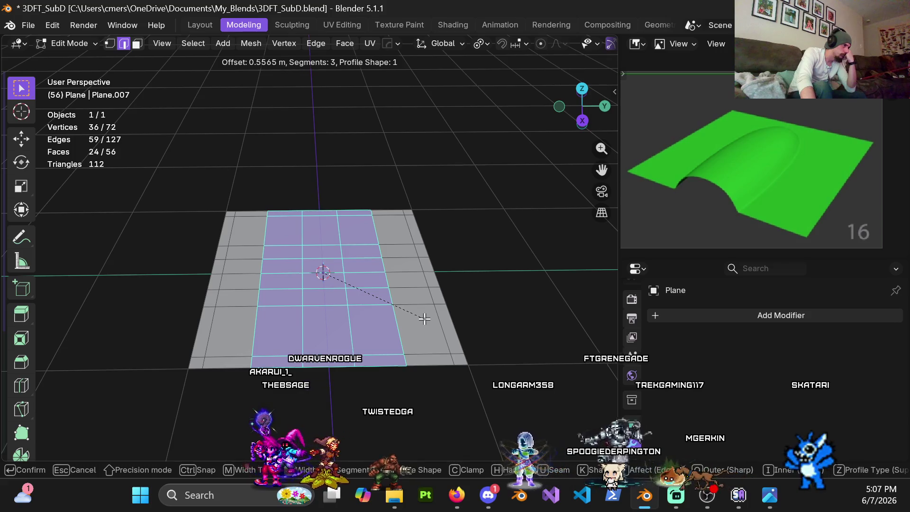
scroll(421, 313, "up", 1)
scroll(437, 311, "down", 1)
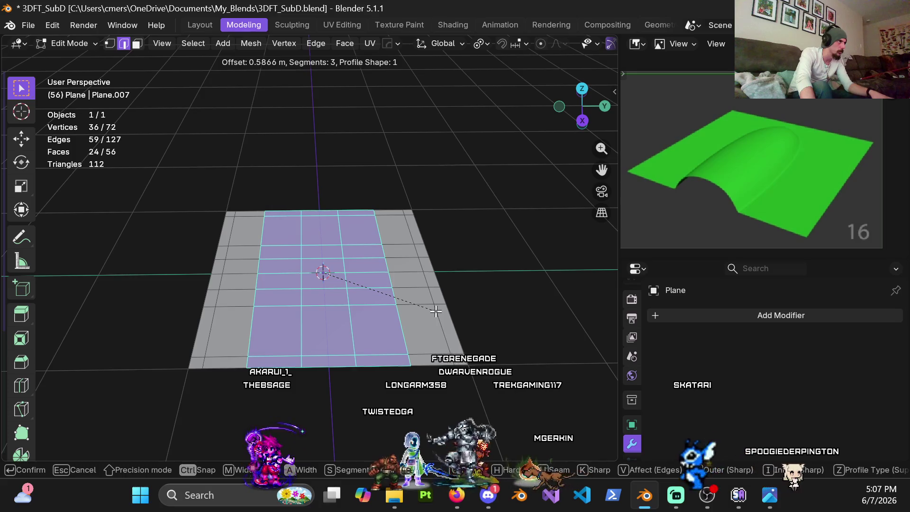
key("ctrl")
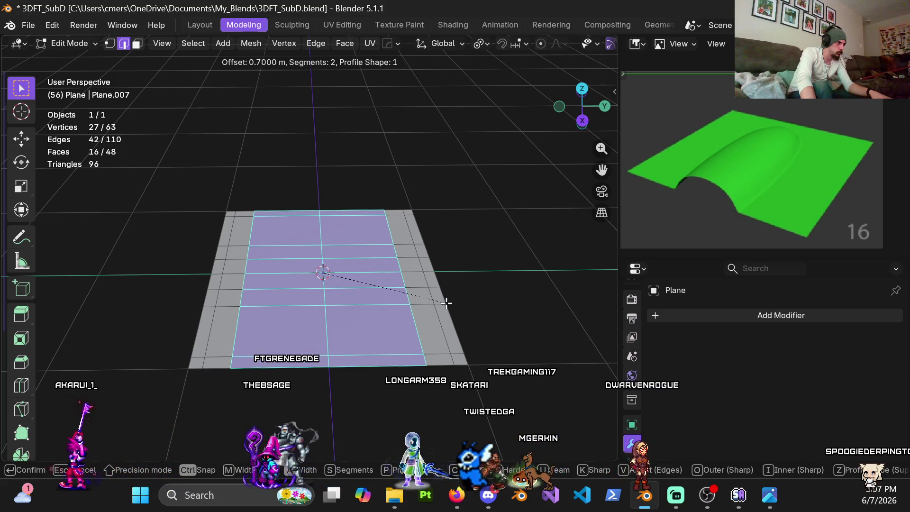
left_click(446, 303)
mouse_move(446, 302)
middle_mouse_down()
mouse_move(481, 264)
mouse_move(438, 322)
mouse_move(415, 323)
middle_mouse_up()
Step: Switch to face select mode and select a bottom-row face from a top-down view
key("3")
middle_click_drag(380, 235, 338, 310)
left_click(336, 306, "shift")
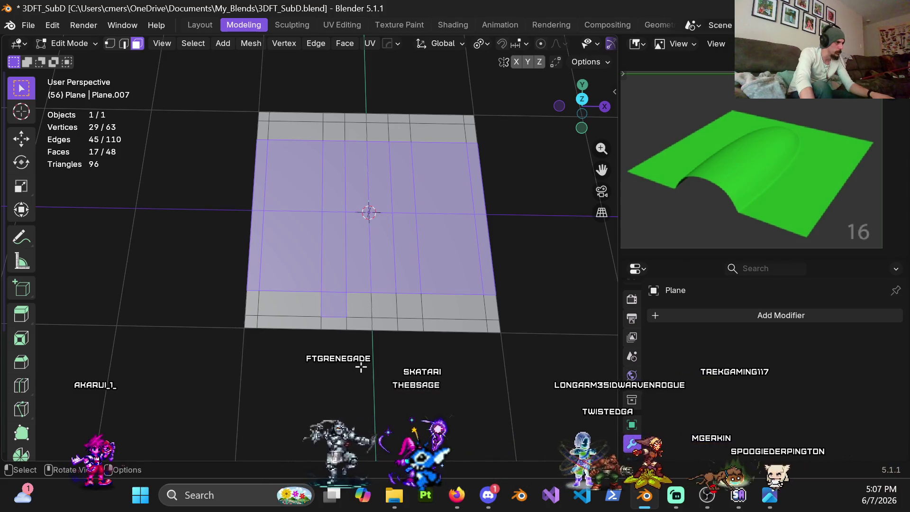
Step: Select the central column of faces and inset them by 0.04 m
key("alt+a")
key("c")
mouse_move(334, 218)
left_mouse_down()
mouse_move(335, 319)
mouse_move(400, 298)
mouse_move(370, 246)
mouse_move(368, 207)
mouse_move(386, 185)
mouse_move(386, 203)
left_mouse_up()
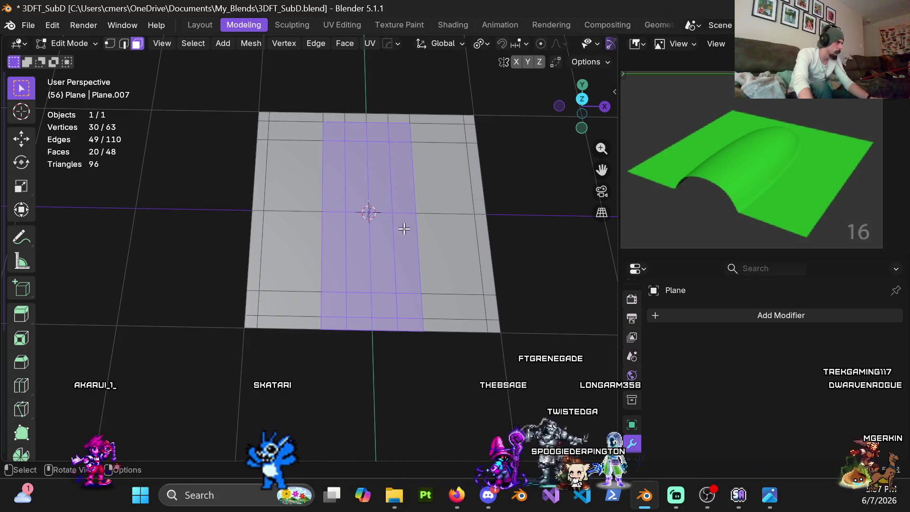
key("i")
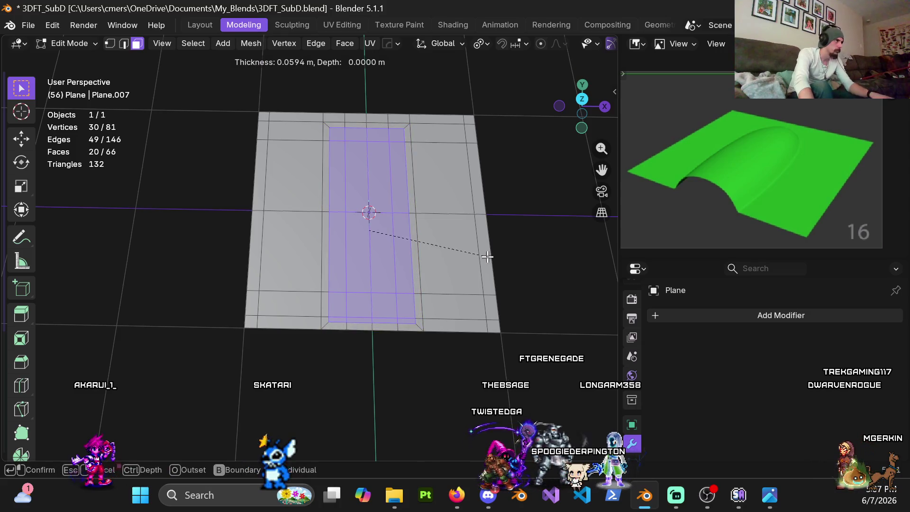
left_click(465, 264)
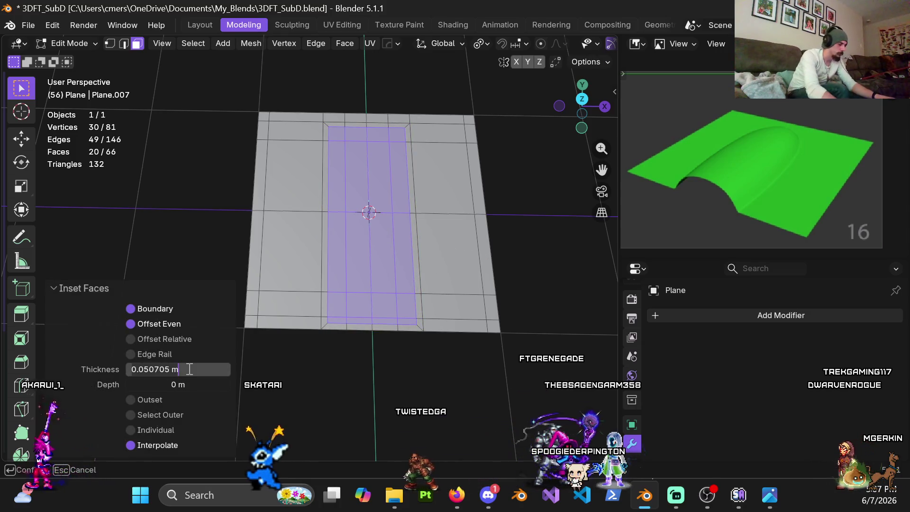
key("Return")
scroll(317, 219, "up", 5)
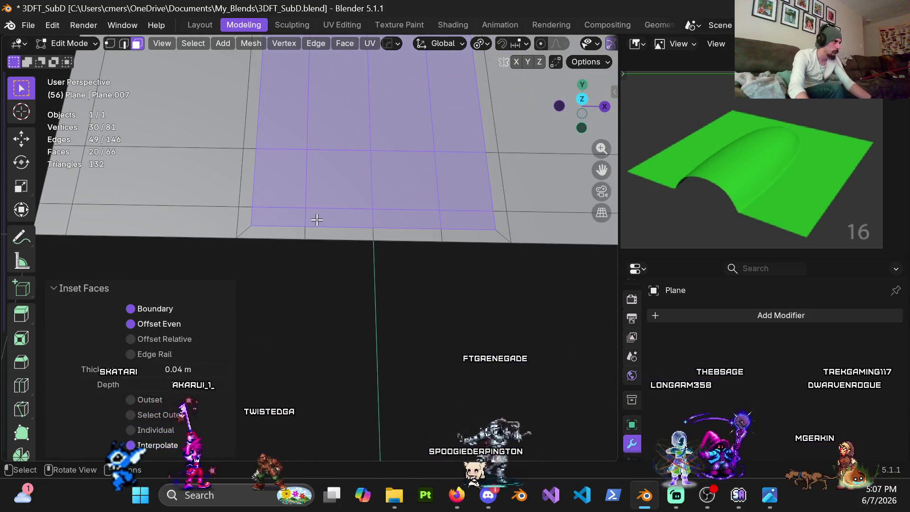
Step: Delete the four thin border faces along the plane's near edge
left_click(293, 269)
left_click(280, 232)
left_click(469, 239, "ctrl")
key("x")
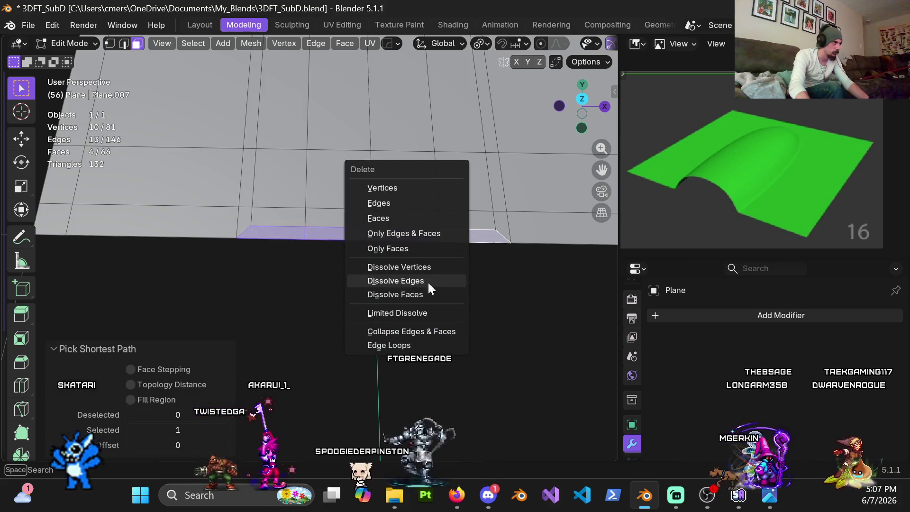
left_click(399, 219)
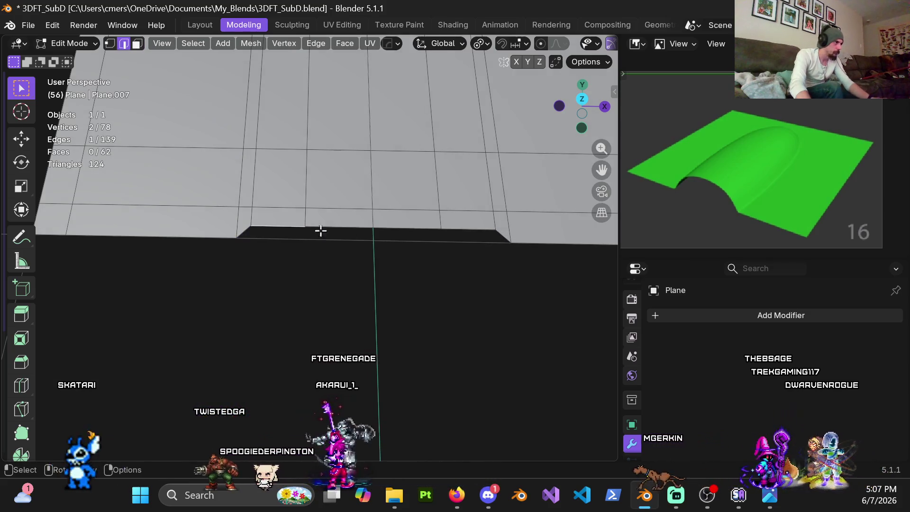
Step: Move the opened edge run 0.04 m along Y in top view
left_click(477, 227, "ctrl")
key("KP_7")
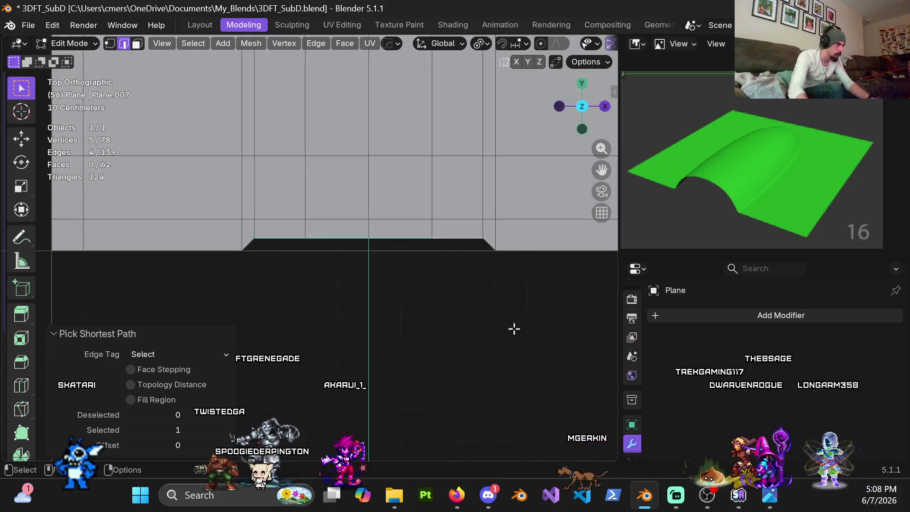
scroll(513, 327, "up", 3)
key("g")
key("y")
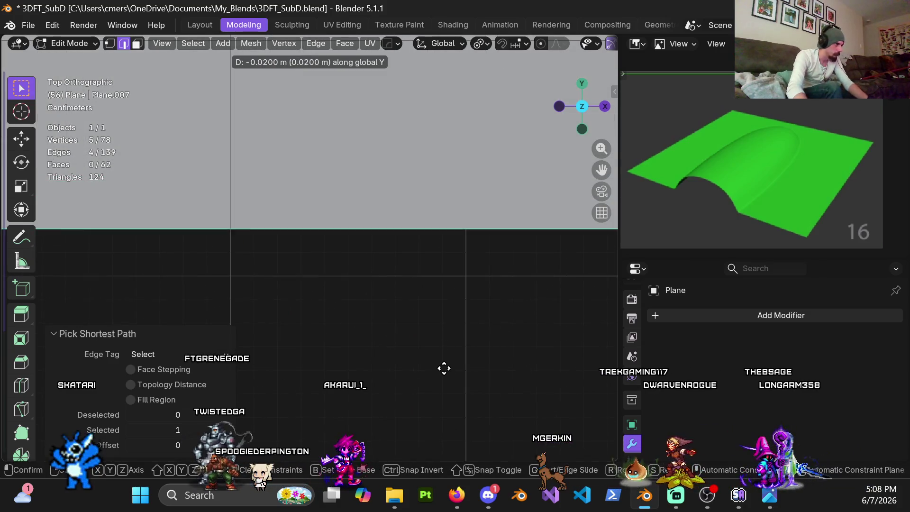
left_click(447, 346)
scroll(327, 142, "down", 4)
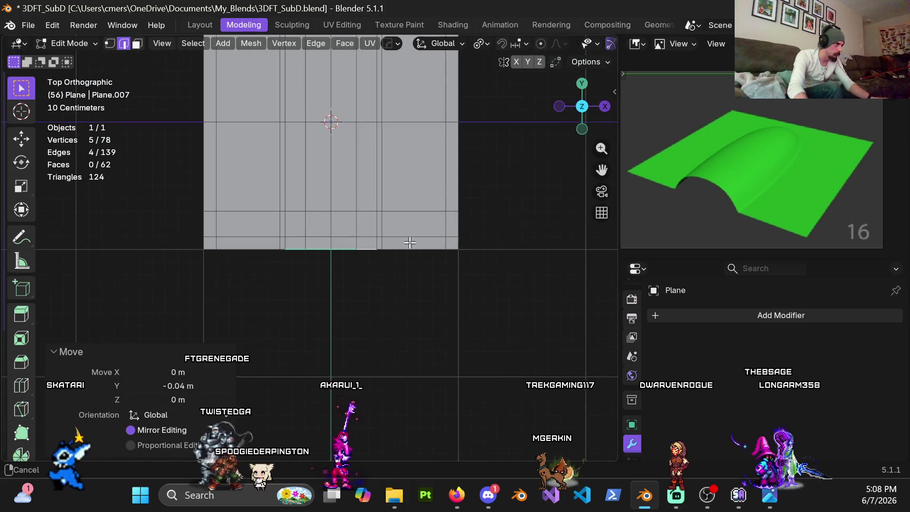
middle_click_drag(350, 314, 331, 285)
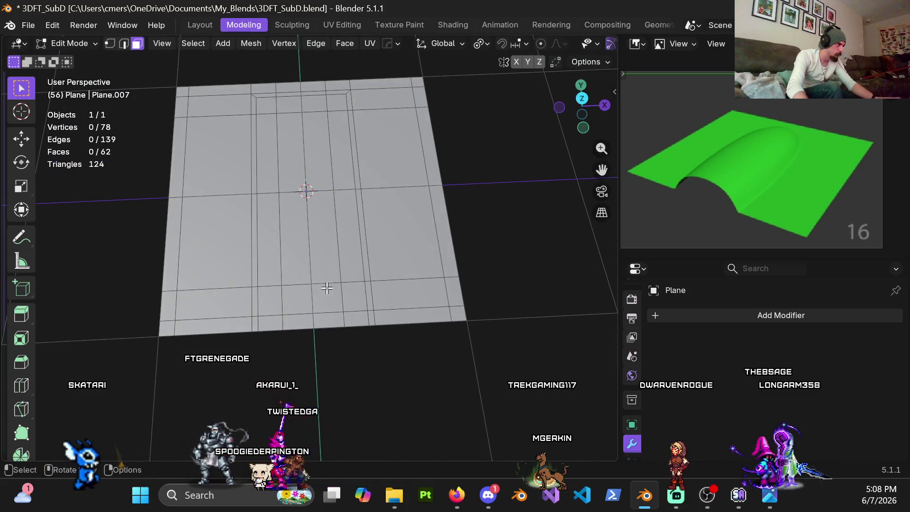
Step: Select the central strip of faces running down the plane
left_click(276, 113)
left_click(283, 328, "ctrl")
left_click(302, 114, "ctrl")
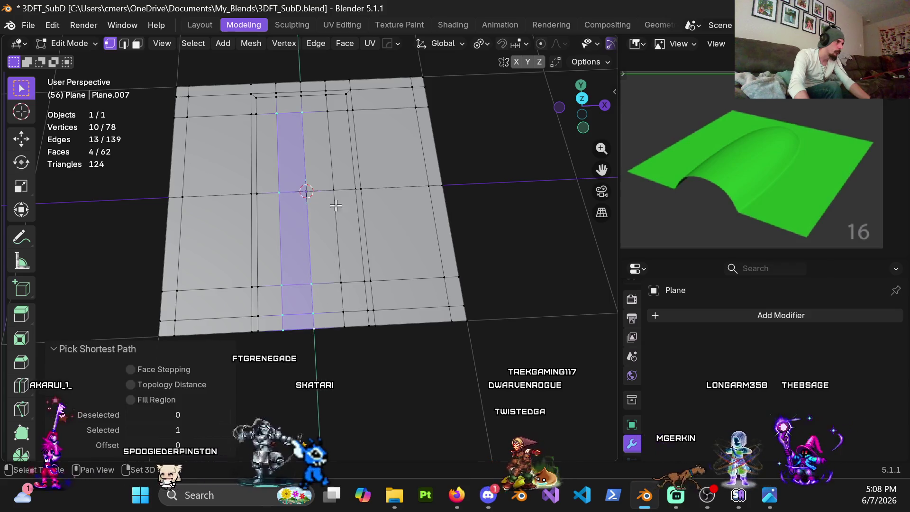
left_click(345, 329, "ctrl")
mouse_move(320, 332)
middle_mouse_down()
mouse_move(314, 254)
mouse_move(319, 301)
middle_mouse_up()
Step: Raise the strip exactly 0.2 m along Z and return to Object Mode
key("g")
key("z")
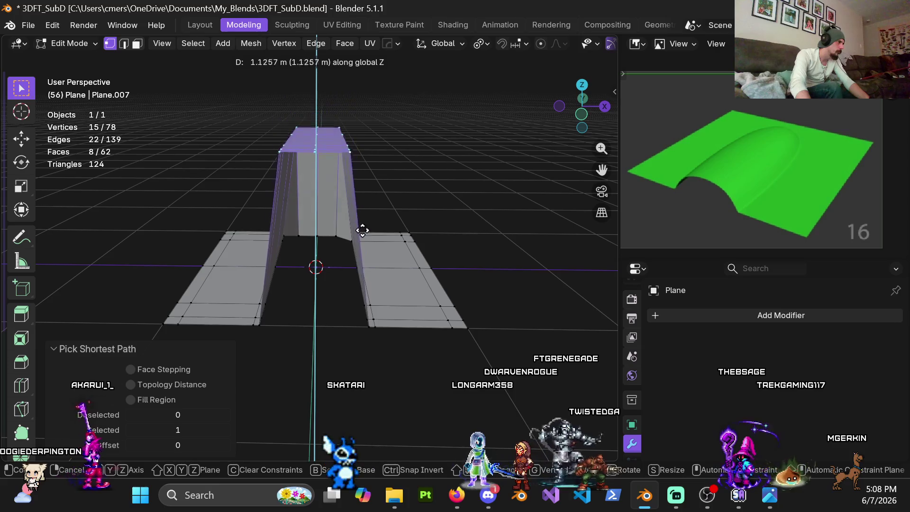
left_click(364, 339)
left_click(177, 400)
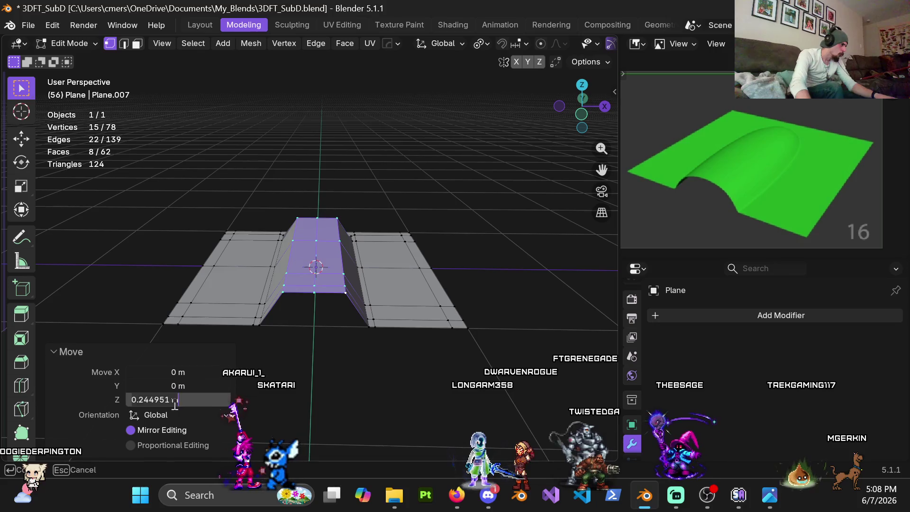
type("0.2")
key("Return")
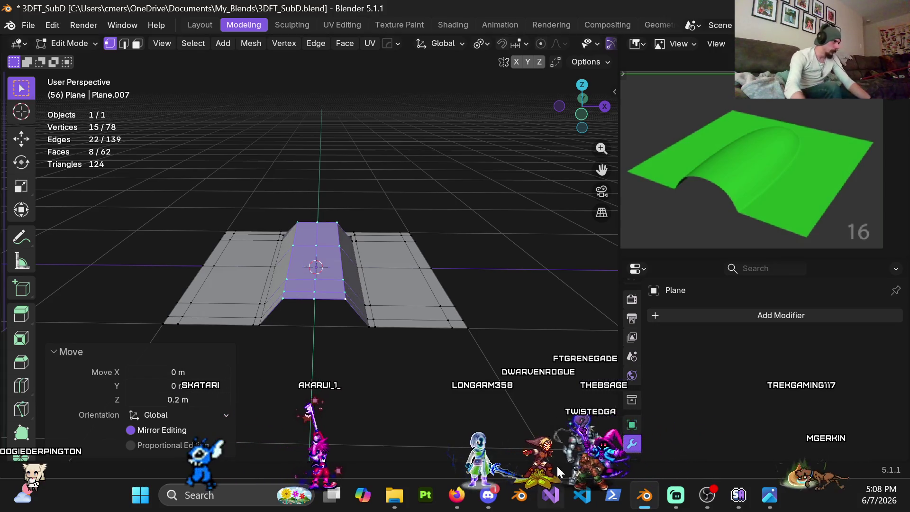
key("Tab")
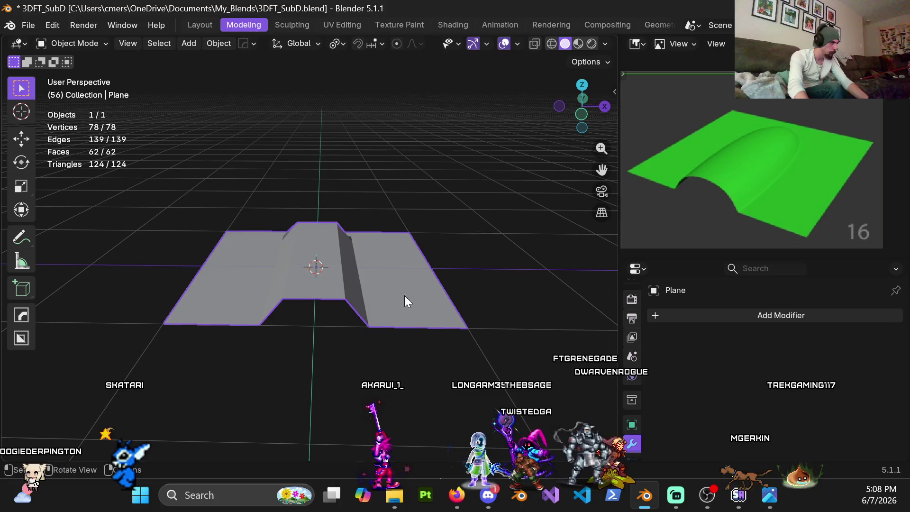
Step: Assign the existing Material.001 to the plane
scroll(635, 407, "down", 4)
left_click(636, 454)
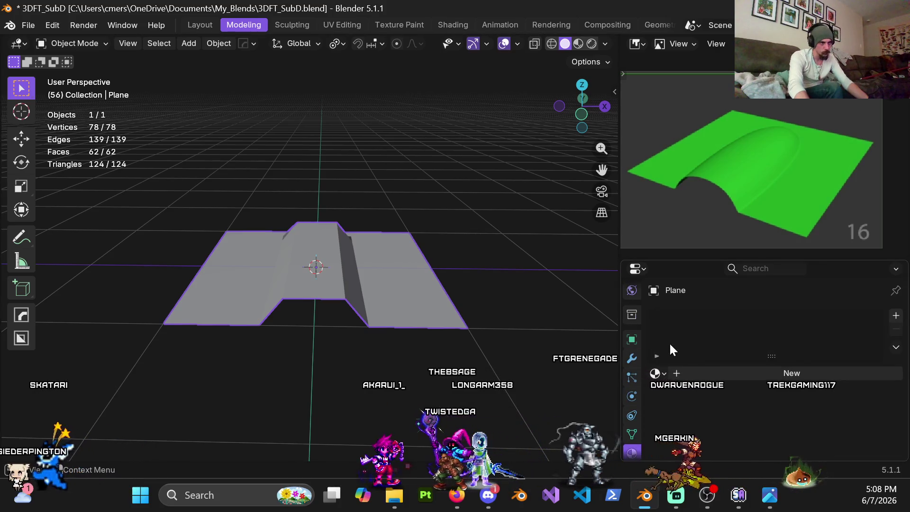
left_click(659, 372)
left_click(701, 213)
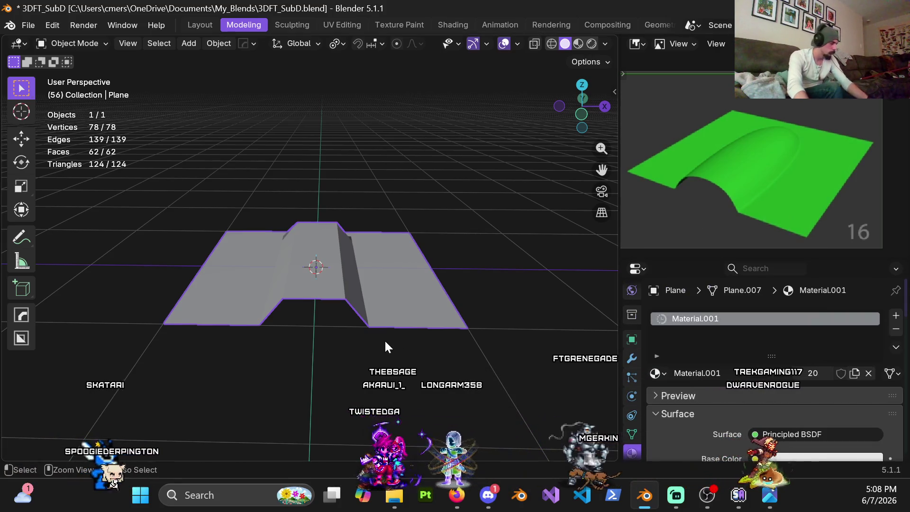
Step: Subdivide the plane to level 2 and apply Shade Auto Smooth
key("ctrl+2")
right_click(353, 266)
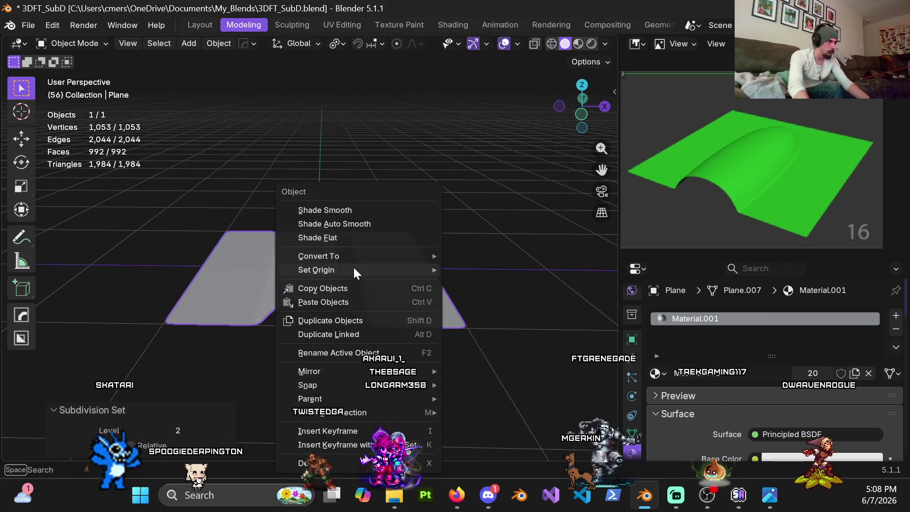
left_click(358, 223)
mouse_move(359, 215)
middle_mouse_down()
mouse_move(349, 277)
mouse_move(371, 270)
mouse_move(343, 292)
mouse_move(379, 254)
mouse_move(370, 230)
mouse_move(402, 244)
mouse_move(406, 209)
mouse_move(425, 237)
mouse_move(389, 247)
middle_mouse_up()
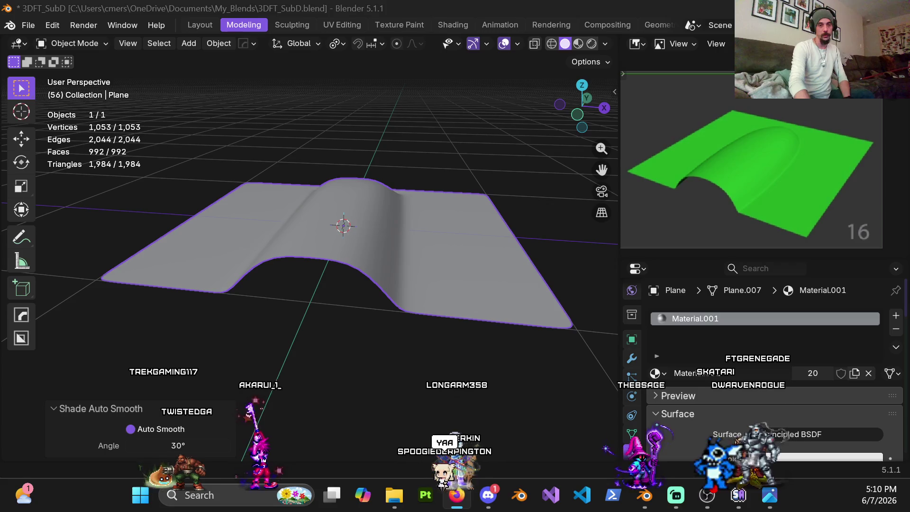
Step: Switch between windows and back to Blender, leaving the plane auto-smoothed at 30°
key("alt+Tab")
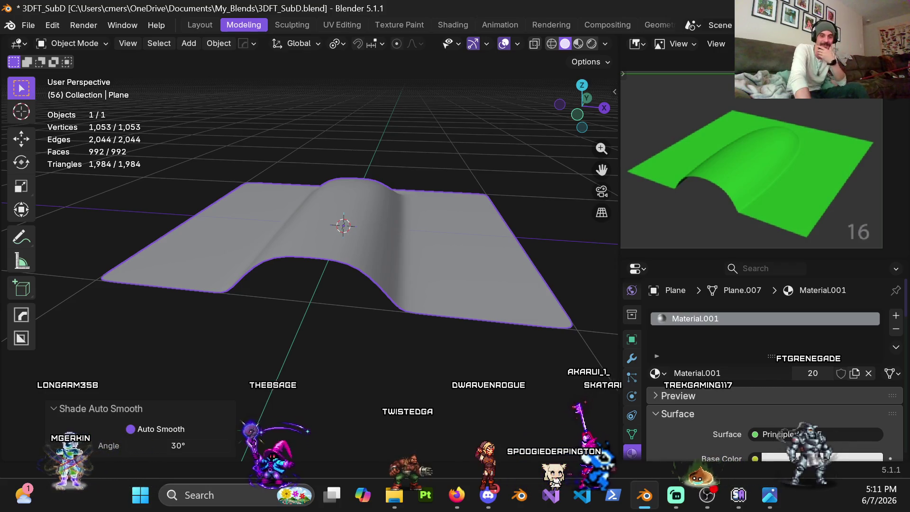
key("alt+Tab")
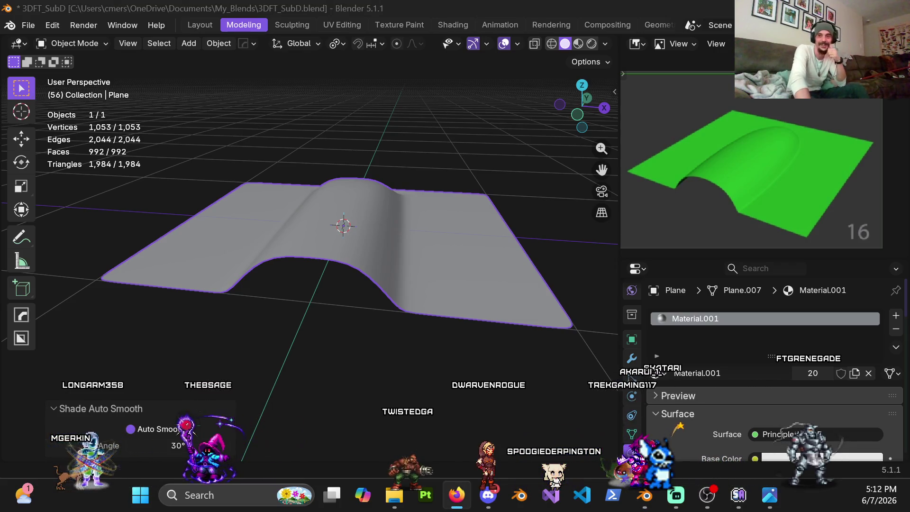
key("alt+Tab")
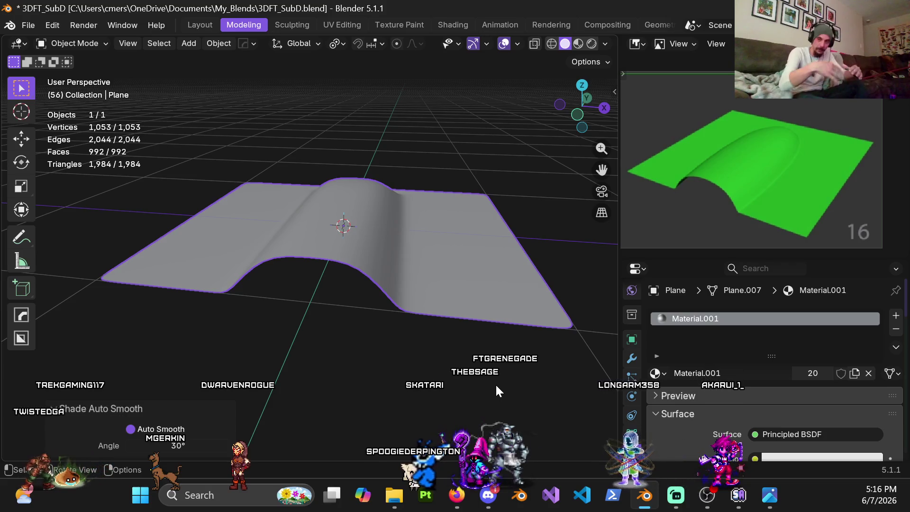
scroll(344, 259, "down", 2)
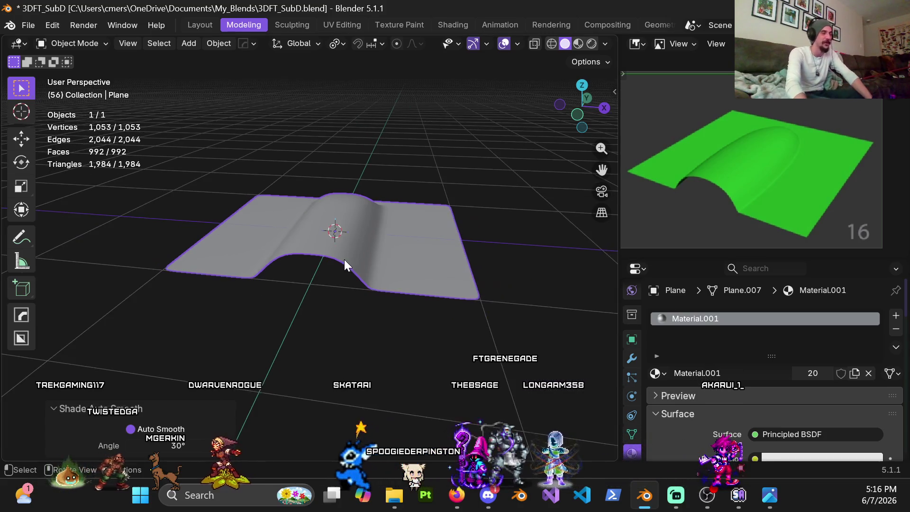
Step: In Edit Mode, select the vertex path across the channel's end
key("Tab")
scroll(408, 239, "up", 4)
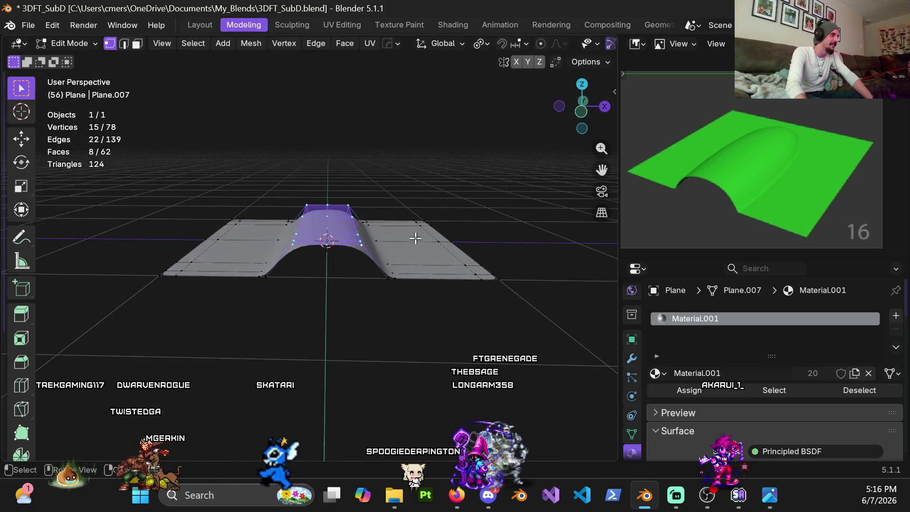
middle_click_drag(406, 228, 399, 280)
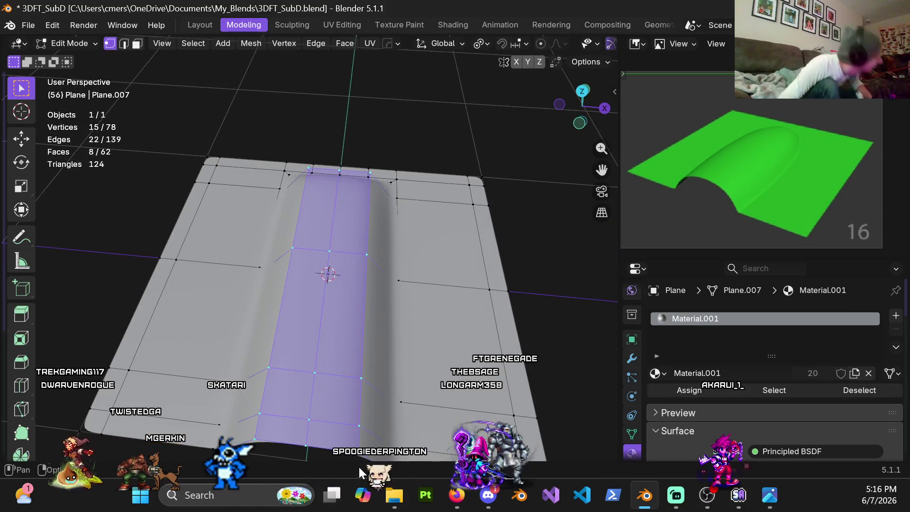
middle_click_drag(349, 294, 342, 190)
left_click(325, 271)
mouse_move(324, 270)
middle_mouse_down()
mouse_move(342, 338)
mouse_move(356, 214)
mouse_move(334, 220)
middle_mouse_up()
left_click(334, 218, "ctrl")
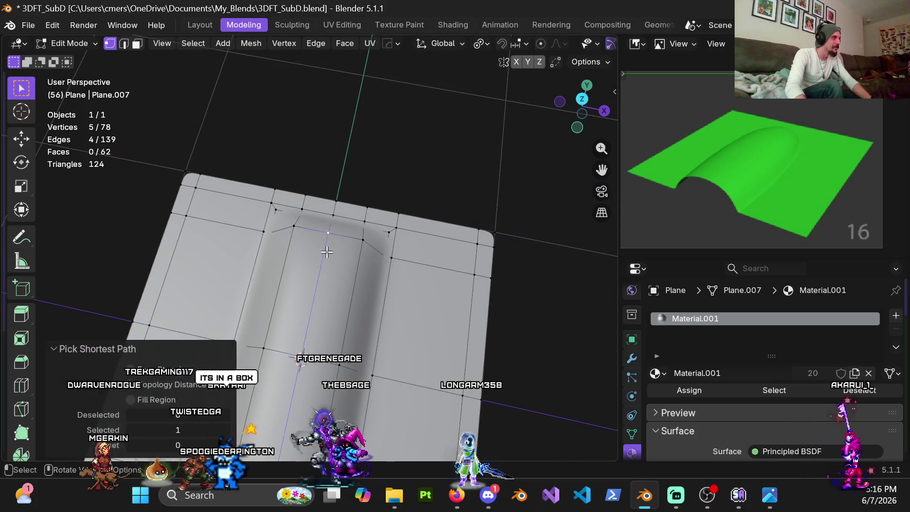
mouse_move(343, 313)
middle_mouse_down()
mouse_move(378, 236)
mouse_move(341, 188)
middle_mouse_up()
Step: Lift the selected vertices about 0.05 m along Z and return to Object Mode
key("KP_1")
key("g")
key("z")
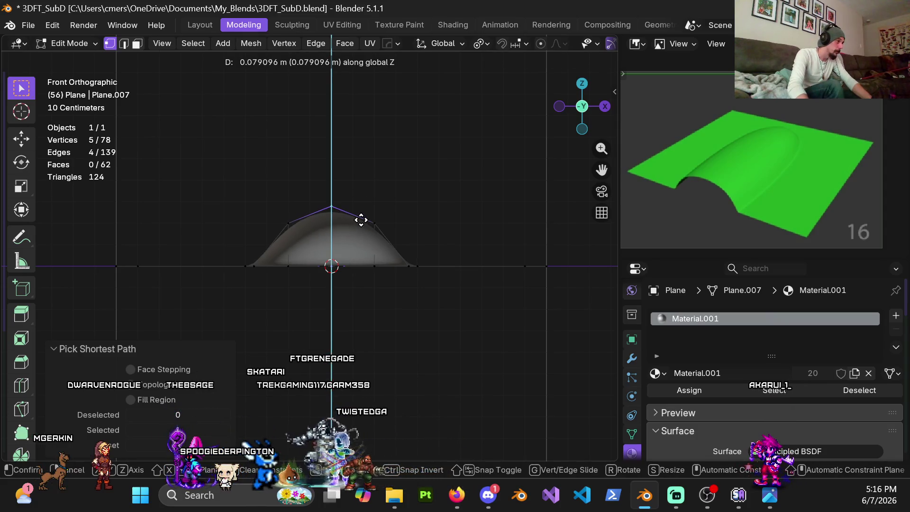
left_click(368, 283)
middle_click_drag(383, 238, 392, 305)
key("Tab")
mouse_move(292, 306)
middle_mouse_down()
mouse_move(331, 216)
mouse_move(312, 183)
mouse_move(277, 212)
mouse_move(396, 264)
mouse_move(363, 279)
mouse_move(370, 272)
mouse_move(370, 295)
middle_mouse_up()
scroll(278, 212, "down", 4)
scroll(370, 295, "up", 3)
key("ctrl+Tab")
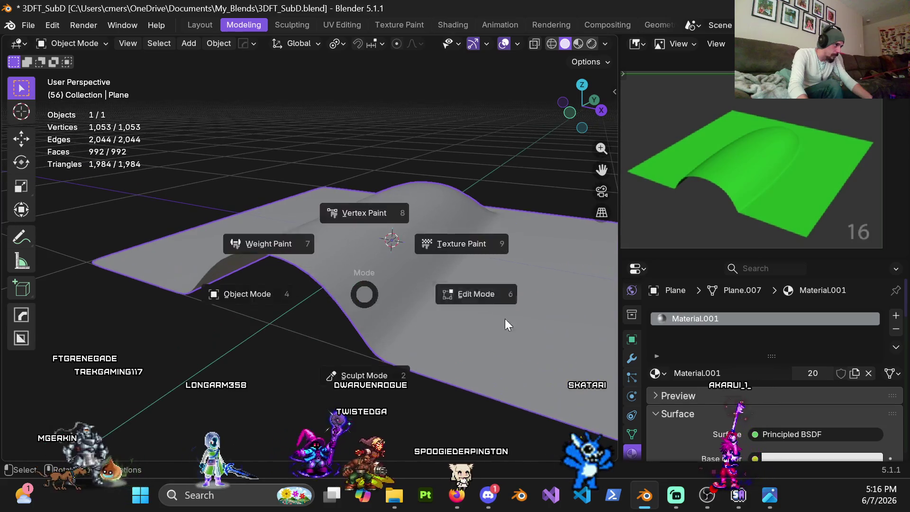
Step: Add an edge loop across the channel and preview the smoothing in Object Mode
left_click(493, 294)
mouse_move(447, 306)
middle_mouse_down()
mouse_move(371, 274)
mouse_move(272, 254)
mouse_move(358, 270)
mouse_move(272, 290)
mouse_move(295, 270)
mouse_move(295, 256)
mouse_move(354, 274)
middle_mouse_up()
left_click(371, 273)
key("ctrl+Tab")
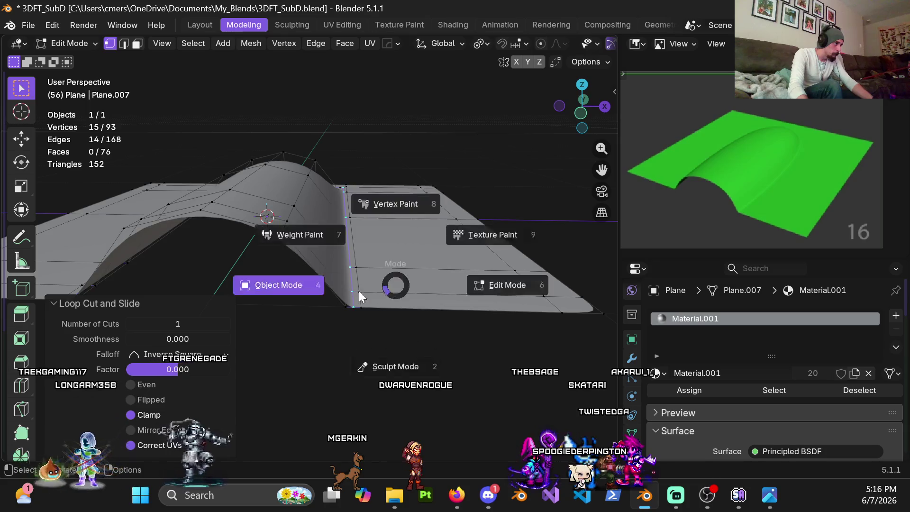
left_click(360, 291)
mouse_move(343, 306)
middle_mouse_down()
mouse_move(341, 282)
mouse_move(292, 319)
mouse_move(358, 289)
mouse_move(349, 211)
mouse_move(373, 217)
mouse_move(377, 252)
mouse_move(377, 244)
middle_mouse_up()
mouse_move(480, 220)
middle_mouse_down()
mouse_move(374, 295)
mouse_move(231, 287)
mouse_move(230, 271)
mouse_move(397, 287)
mouse_move(349, 296)
mouse_move(356, 305)
middle_mouse_up()
Step: Back in Edit Mode, shift the channel's near-corner faces sideways along X
key("ctrl+Tab")
scroll(375, 291, "up", 3)
scroll(356, 305, "up", 3)
scroll(261, 264, "up", 2)
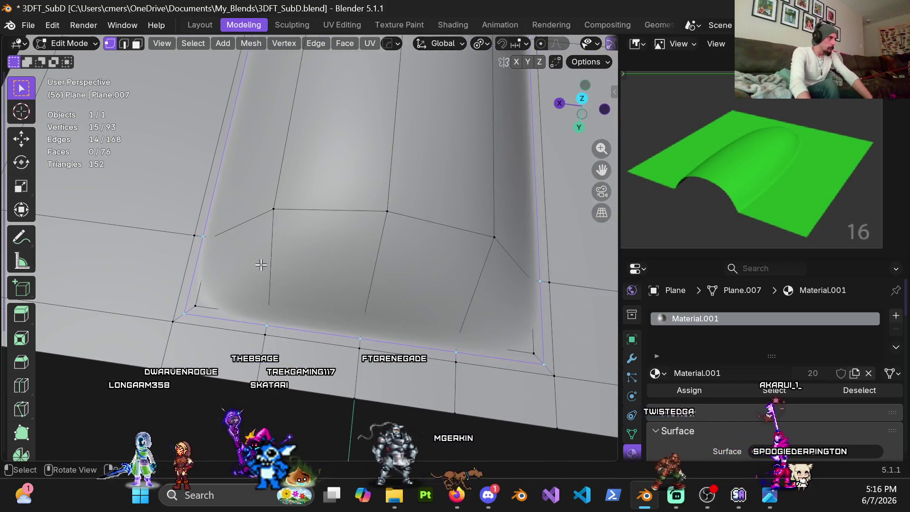
scroll(256, 222, "down", 3)
mouse_move(291, 212)
middle_mouse_down()
mouse_move(235, 247)
mouse_move(264, 244)
mouse_move(263, 230)
mouse_move(232, 210)
middle_mouse_up()
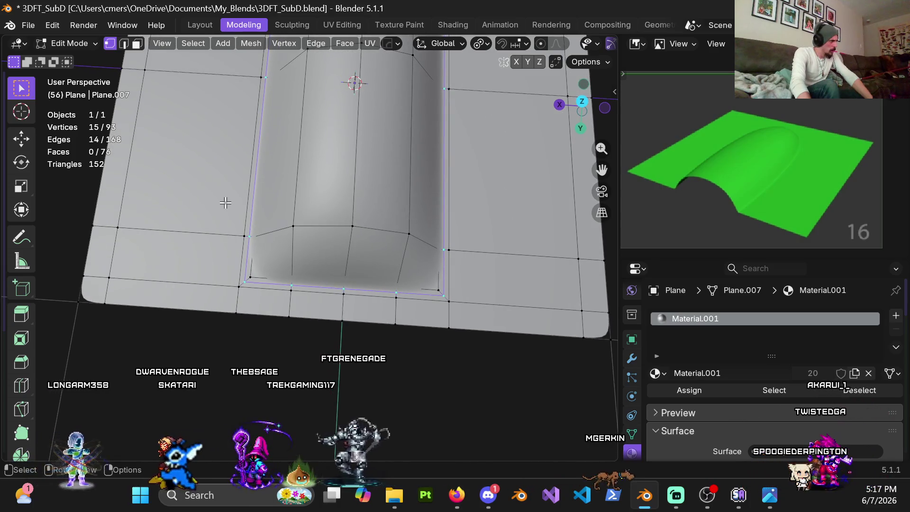
left_click_drag(291, 385, 305, 390)
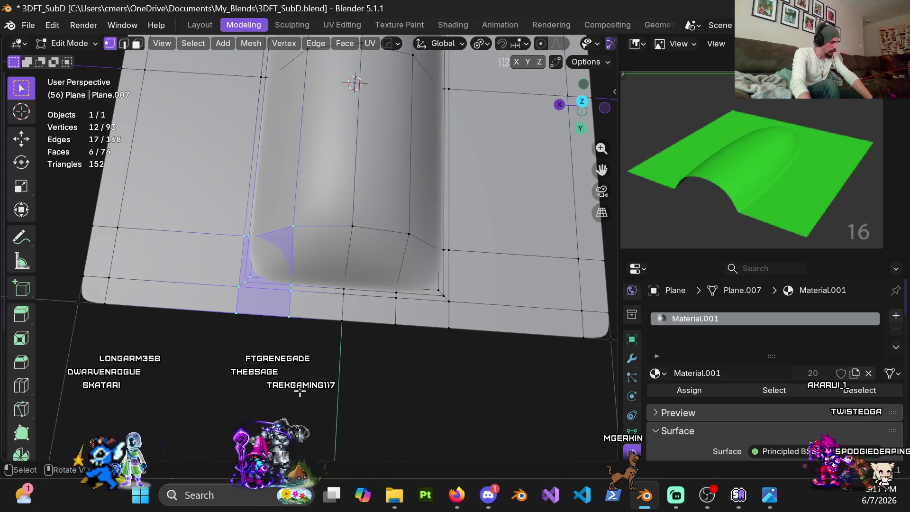
key("g")
key("x")
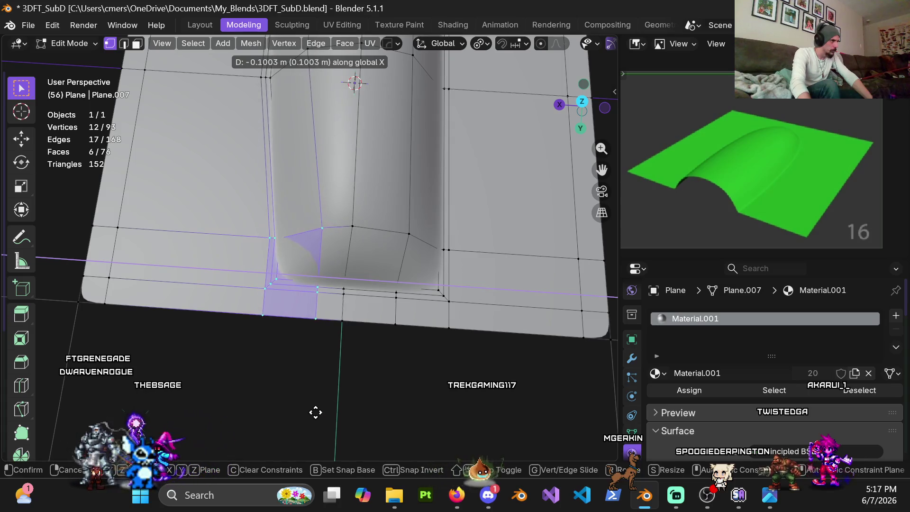
left_click(311, 411)
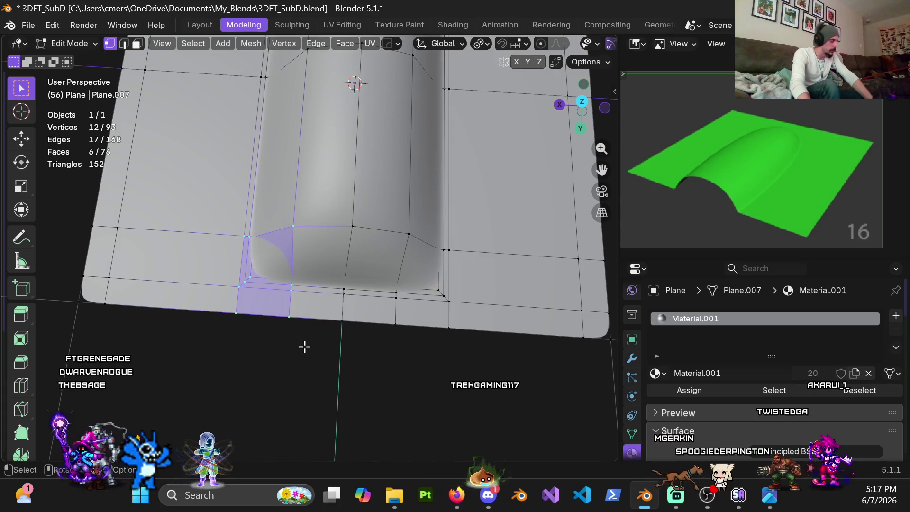
Step: Undo a stray move and redo the corner faces' shift along X
key("g")
left_click(318, 355)
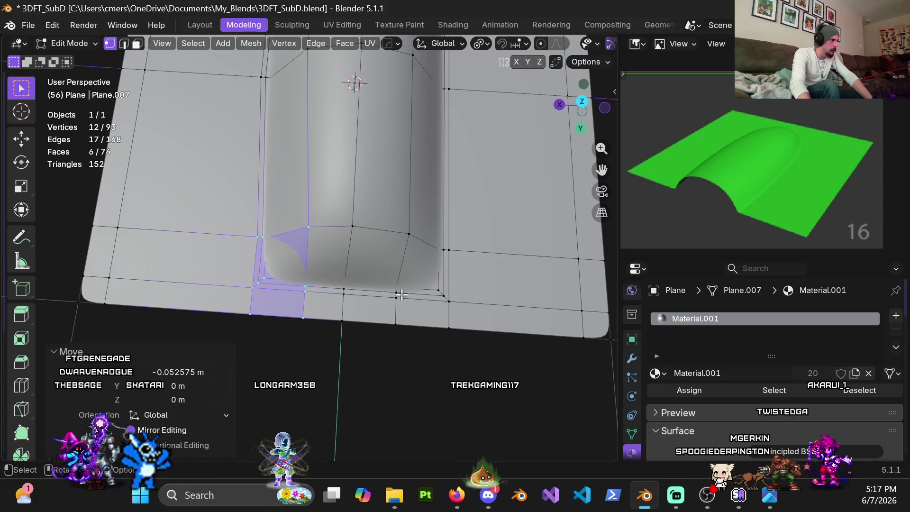
key("ctrl+z")
key("g")
key("x")
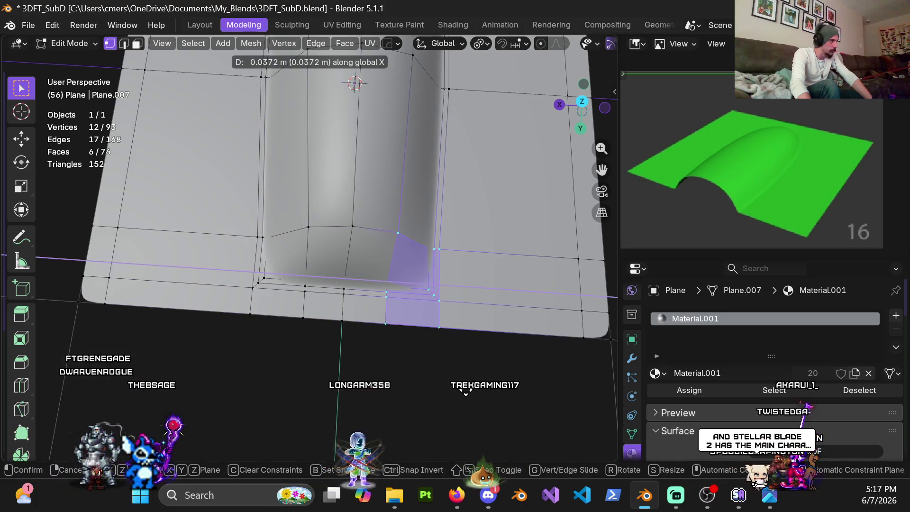
left_click(465, 391)
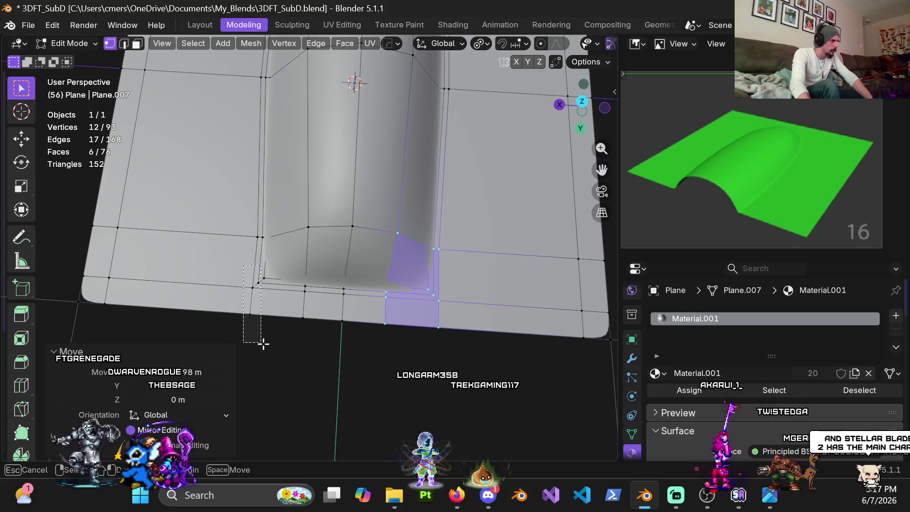
Step: Shift the near-corner vertices about 0.0305 m along X
left_click_drag(263, 343, 265, 343)
key("g")
key("x")
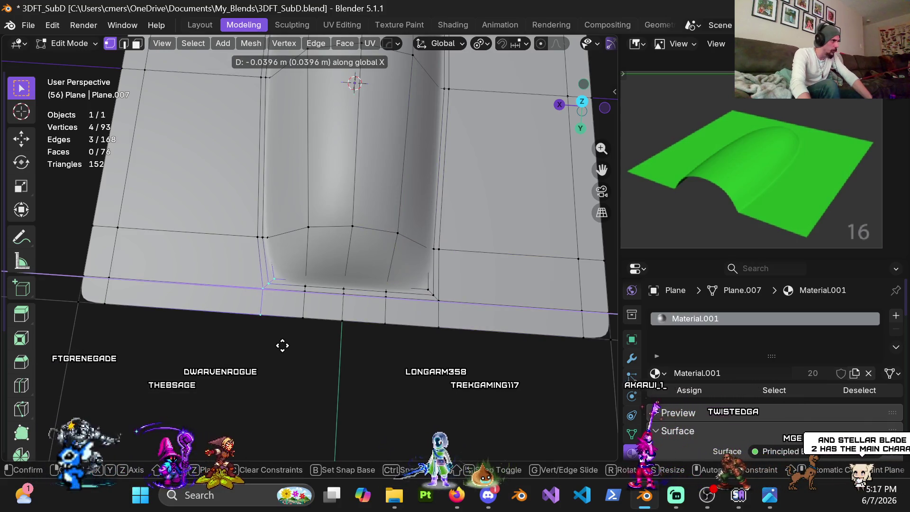
left_click(417, 280)
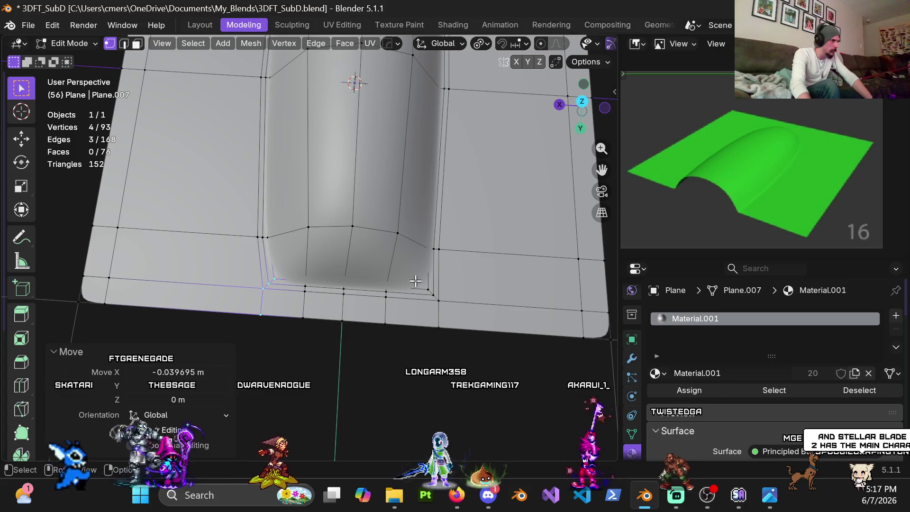
key("x")
left_click(475, 415)
Step: Push the middle vertices at the channel's far end outward along Y
scroll(473, 415, "down", 3)
mouse_move(473, 415)
middle_mouse_down()
mouse_move(403, 325)
mouse_move(435, 260)
mouse_move(317, 289)
mouse_move(470, 347)
middle_mouse_up()
mouse_move(418, 309)
middle_mouse_down()
mouse_move(392, 284)
mouse_move(376, 321)
mouse_move(335, 275)
mouse_move(340, 286)
middle_mouse_up()
scroll(340, 287, "up", 2)
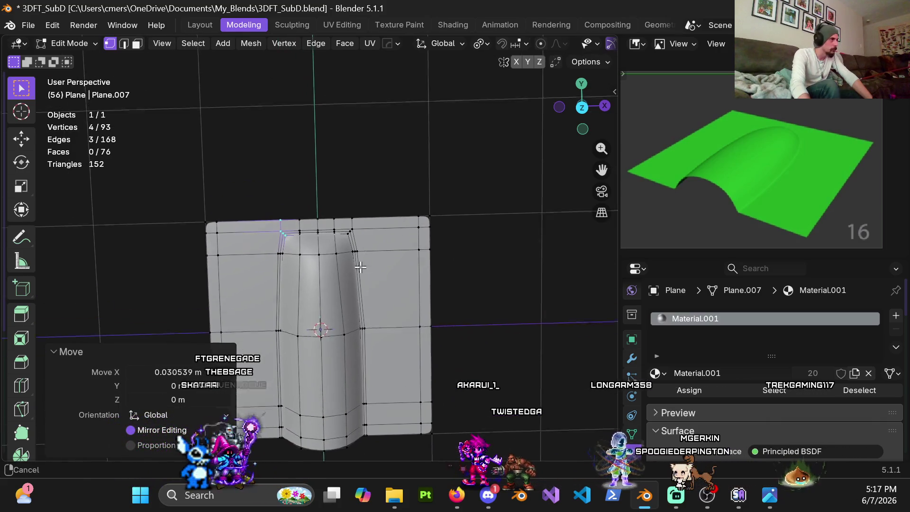
scroll(340, 286, "up", 3)
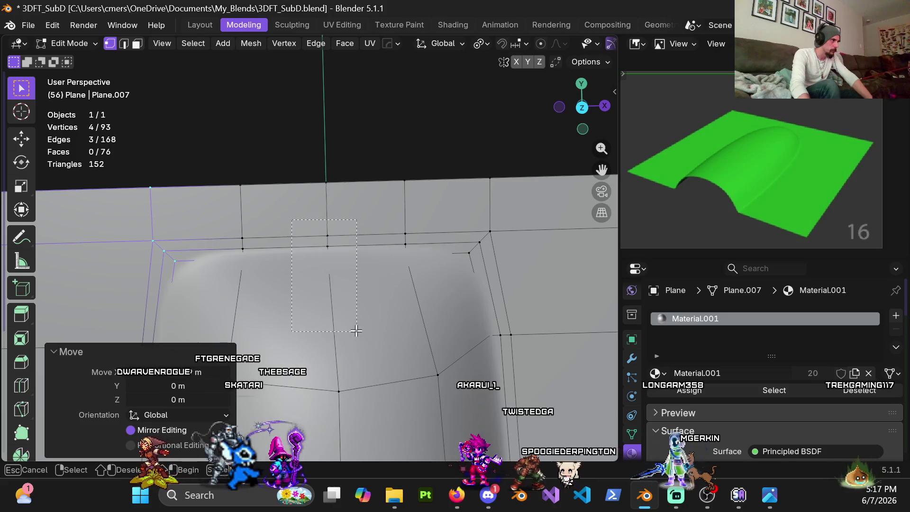
left_click_drag(356, 331, 359, 333)
key("y")
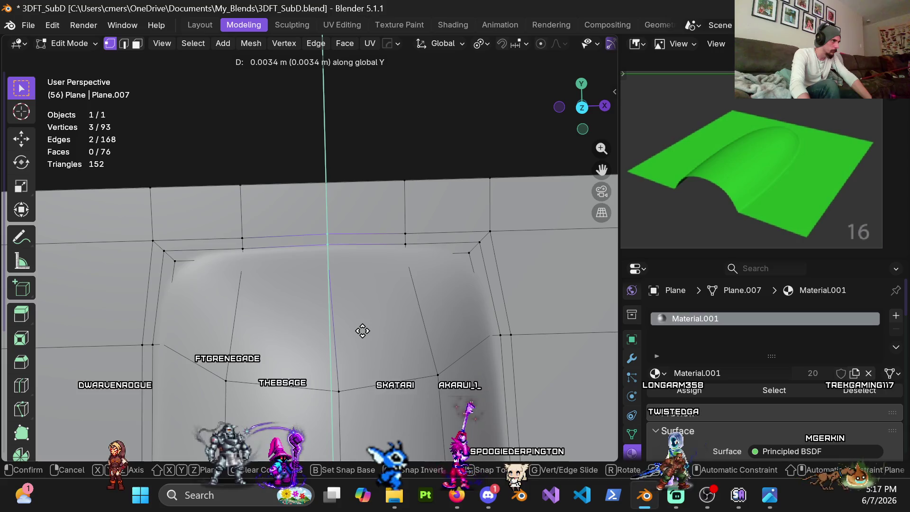
left_click(359, 321)
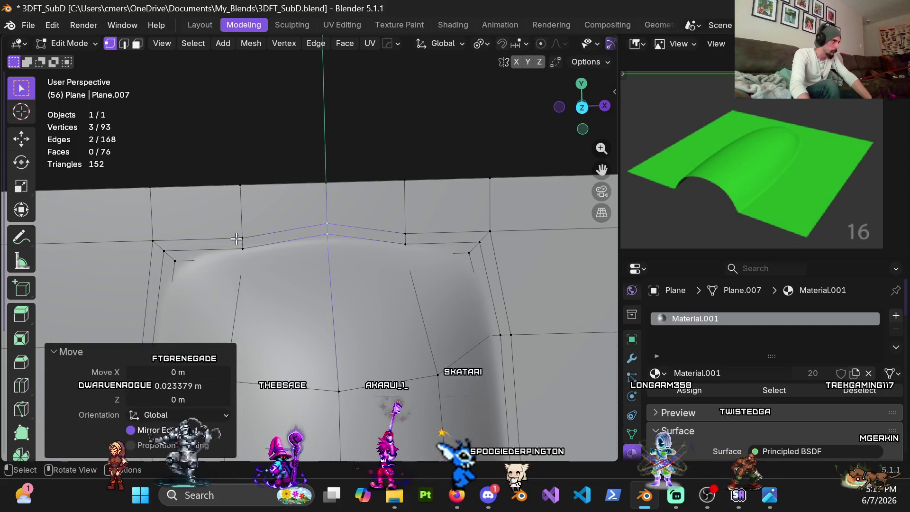
Step: Shift the neighbouring far-end vertices and far-edge faces about 0.02 m outward along Y
left_click_drag(432, 322, 432, 323)
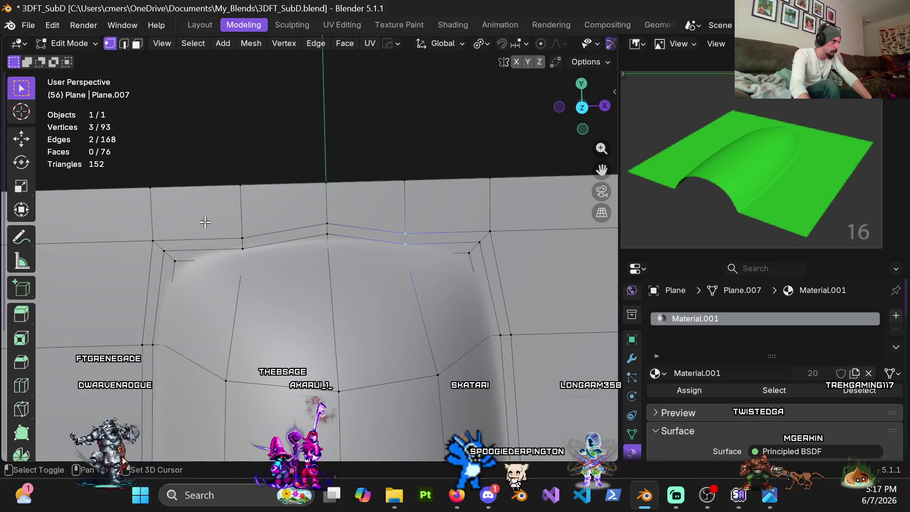
key("g")
key("y")
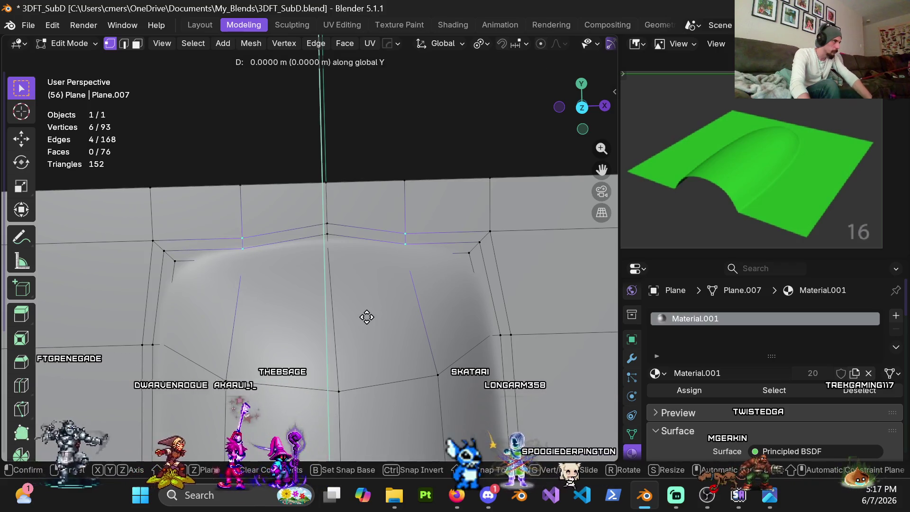
left_click(367, 281)
left_click_drag(425, 313, 431, 314)
key("g")
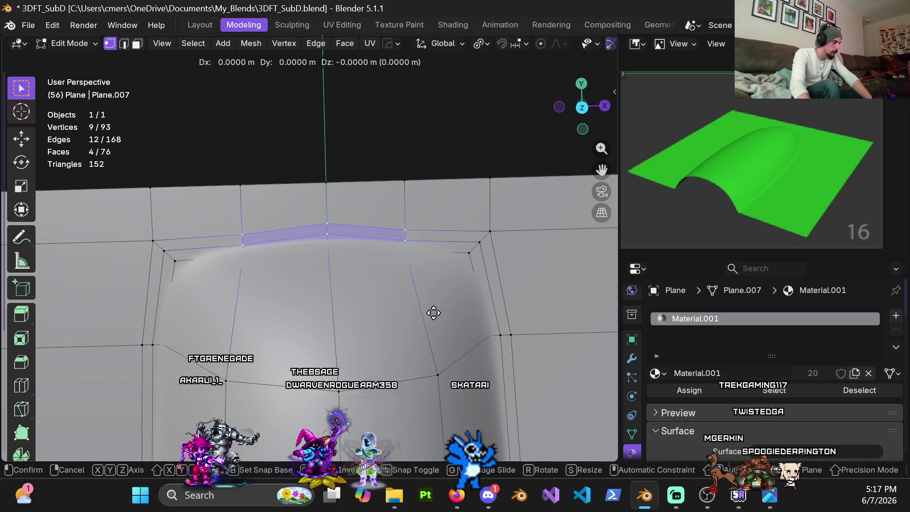
key("g")
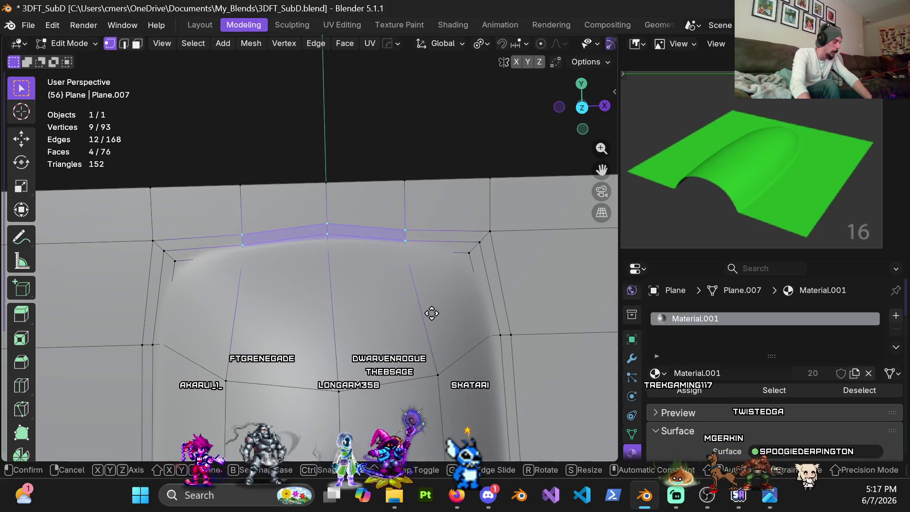
left_click(440, 203)
scroll(411, 305, "down", 5)
mouse_move(410, 305)
middle_mouse_down()
mouse_move(314, 291)
mouse_move(373, 301)
mouse_move(413, 262)
mouse_move(475, 266)
mouse_move(411, 258)
mouse_move(427, 265)
mouse_move(443, 269)
mouse_move(406, 248)
middle_mouse_up()
key("KP_7")
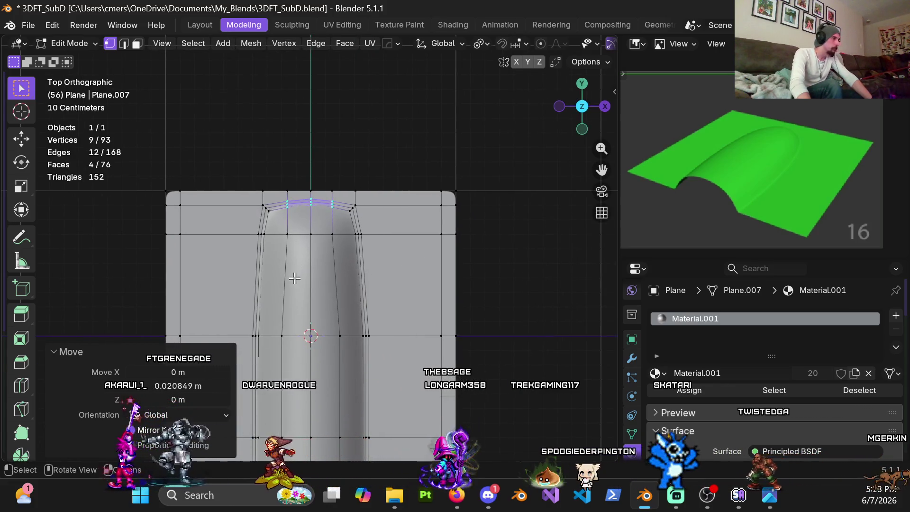
Step: Select the strip across the channel's far end and shift it along Y
key("z")
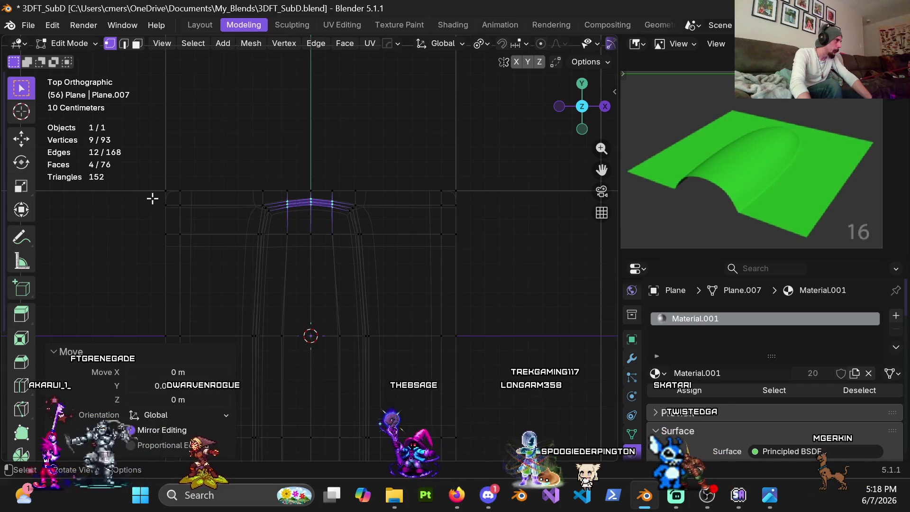
left_click_drag(152, 199, 479, 275)
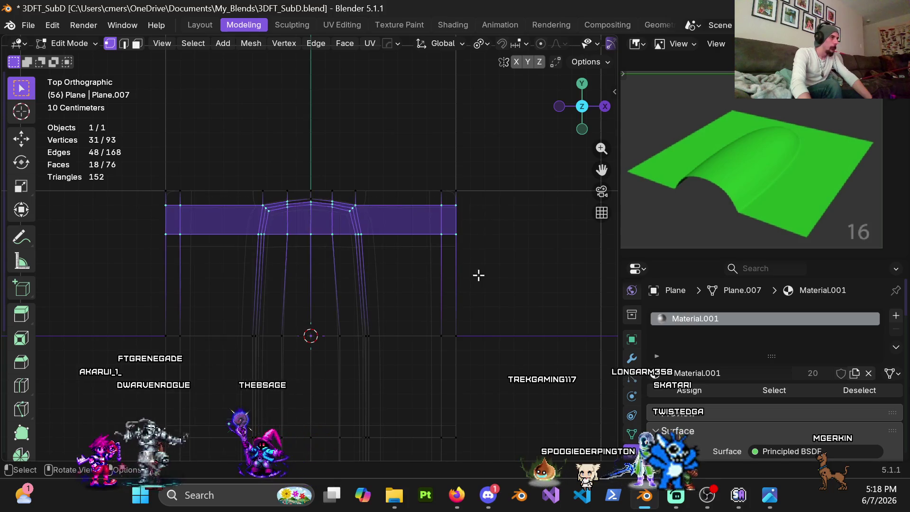
scroll(436, 269, "up", 2)
left_click_drag(338, 209, 363, 229, "shift")
left_click(449, 252)
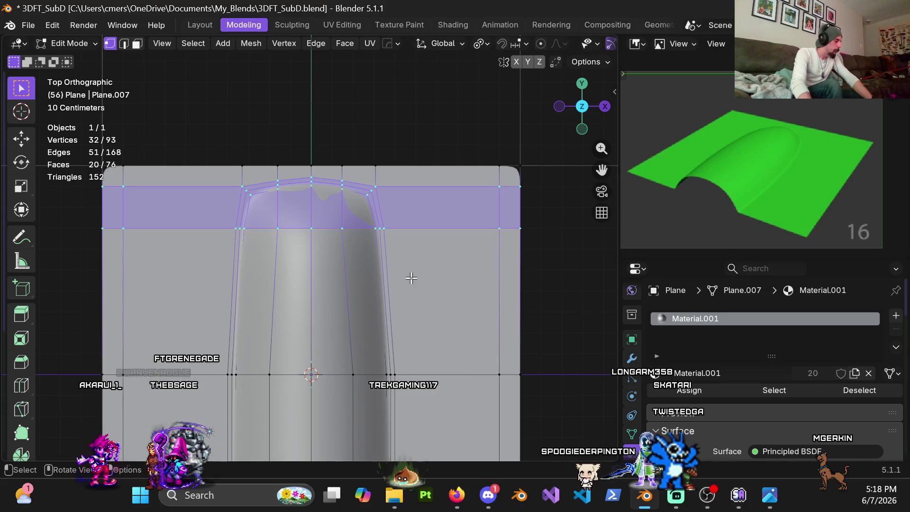
key("g")
key("y")
left_click(404, 298)
Step: Move the far-end corner vertices about −0.018 m in X and −0.026 m in Y, mirrored
mouse_move(400, 301)
middle_mouse_down()
mouse_move(366, 264)
mouse_move(375, 278)
mouse_move(368, 305)
mouse_move(415, 298)
mouse_move(386, 291)
middle_mouse_up()
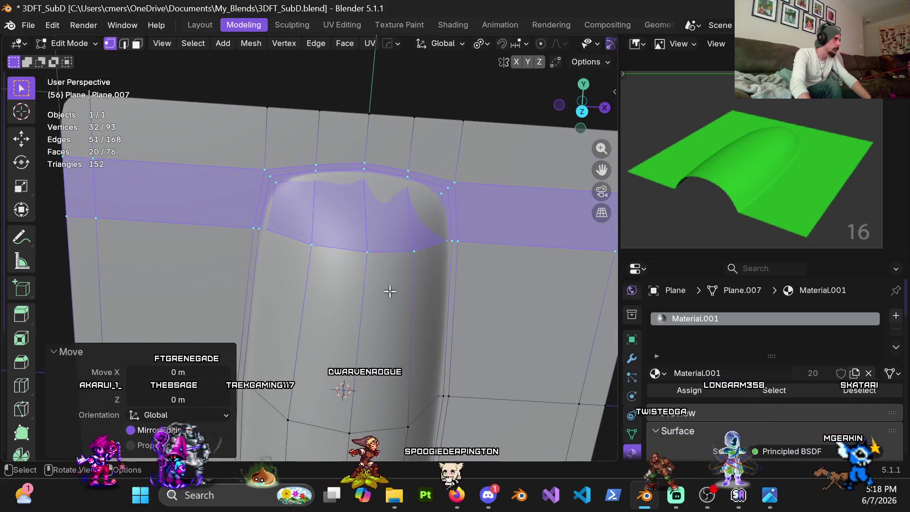
key("KP_7")
middle_click_drag(400, 169, 330, 245, "shift")
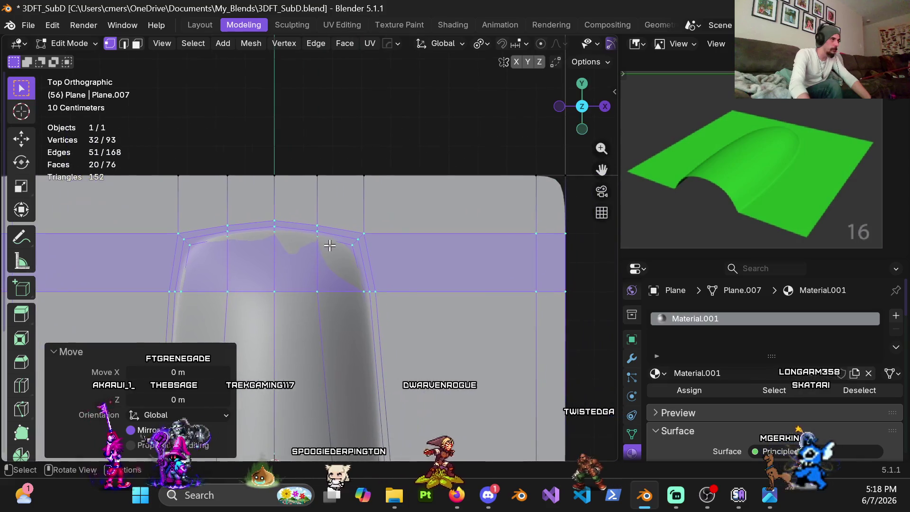
left_click_drag(349, 229, 392, 269)
key("z")
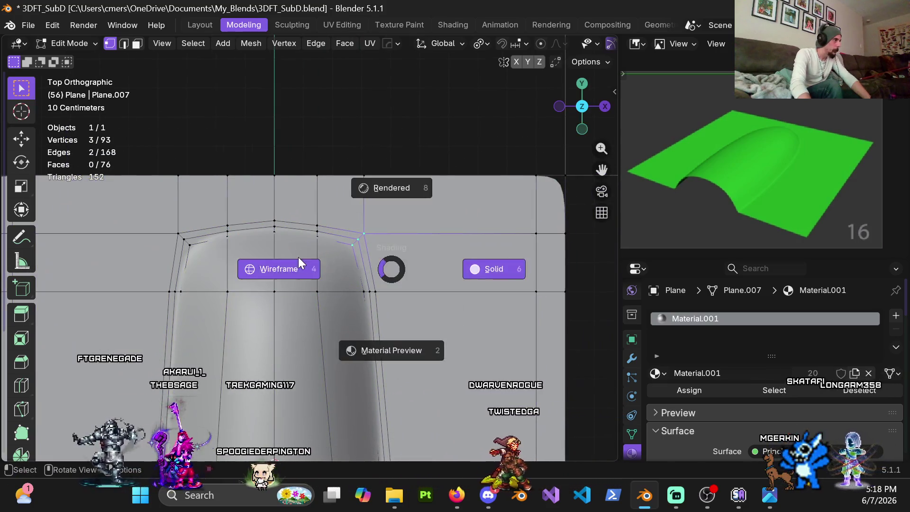
left_click(298, 257)
key("z")
left_click(411, 264)
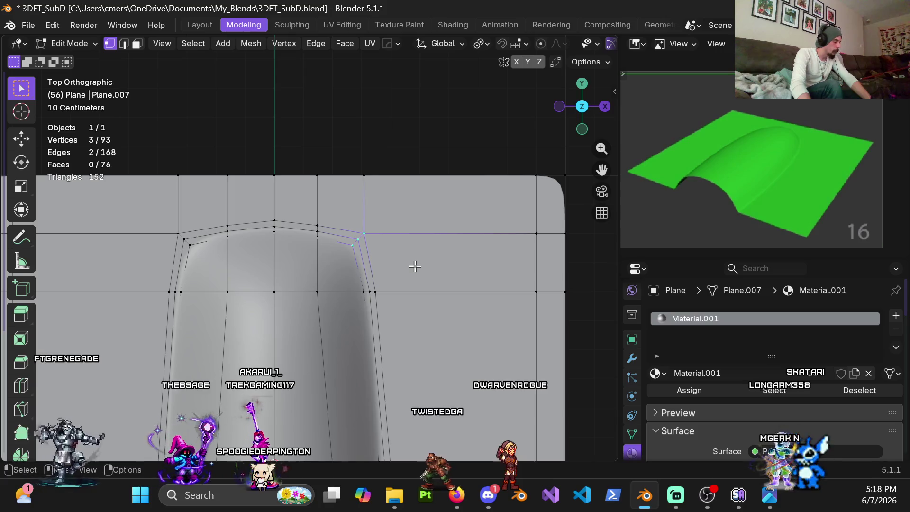
key("g")
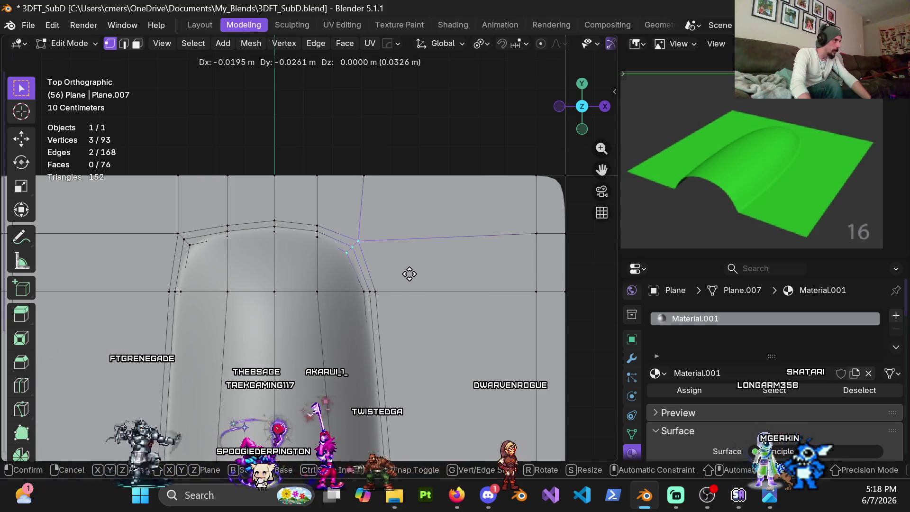
left_click(410, 273)
Step: Leave Edit Mode and view the smoothed channel in perspective
middle_click_drag(300, 269, 354, 251, "shift")
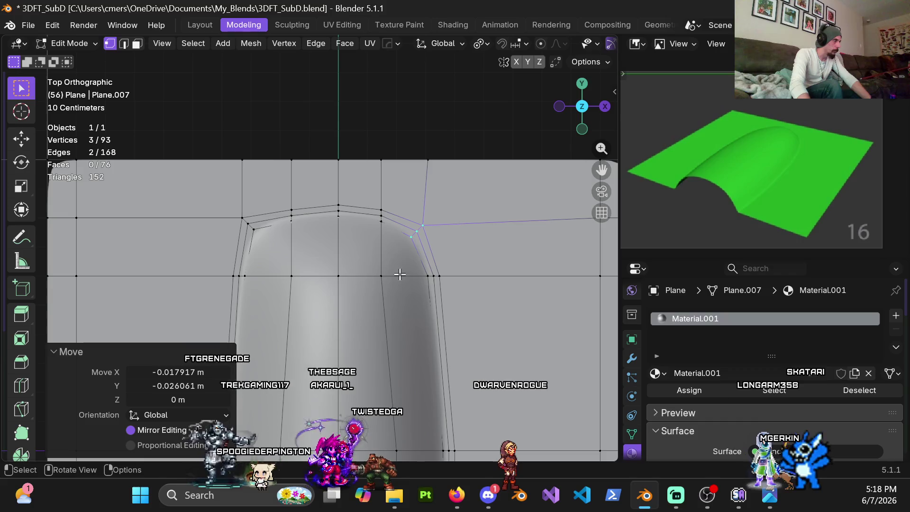
scroll(399, 275, "down", 4)
middle_click_drag(421, 284, 372, 239)
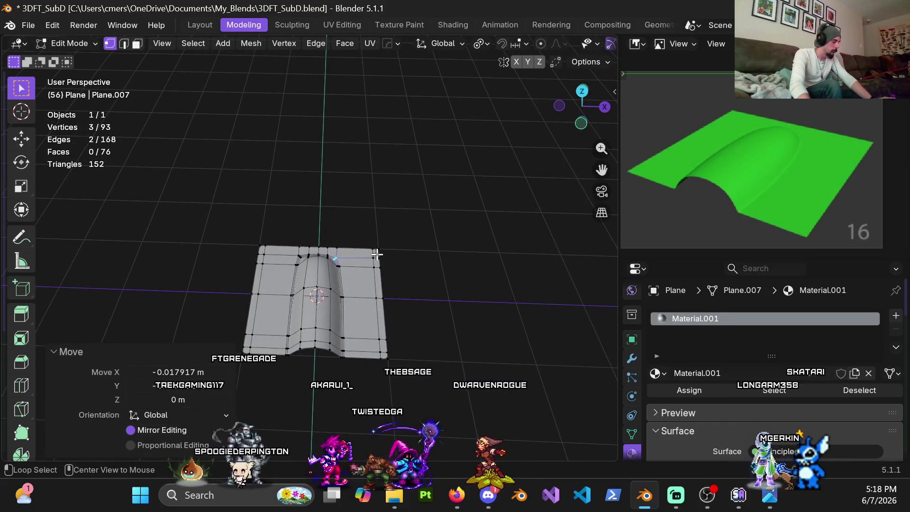
key("shift+x")
key("Tab")
Step: Return to Edit Mode in a flat top view of the plane
mouse_move(335, 317)
middle_mouse_down()
mouse_move(360, 175)
mouse_move(331, 166)
mouse_move(367, 262)
mouse_move(418, 234)
mouse_move(425, 256)
mouse_move(397, 300)
middle_mouse_up()
key("Tab")
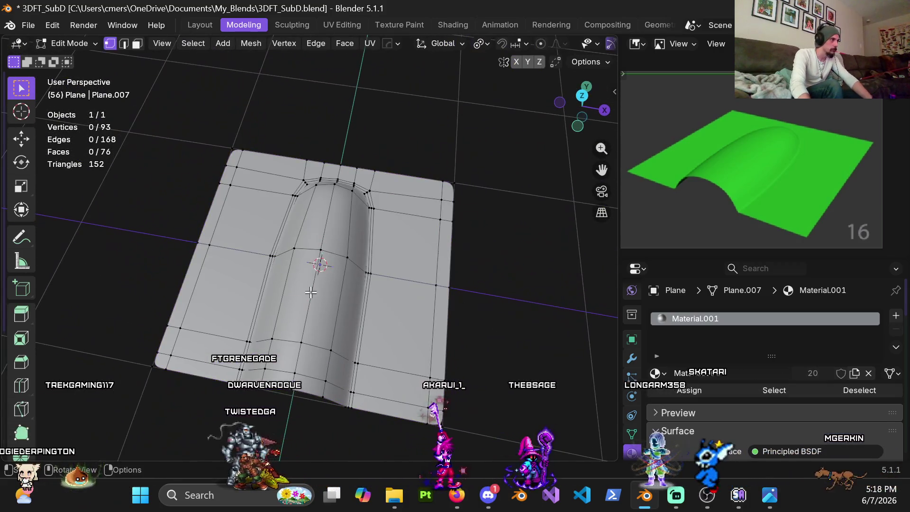
middle_click_drag(339, 279, 337, 274)
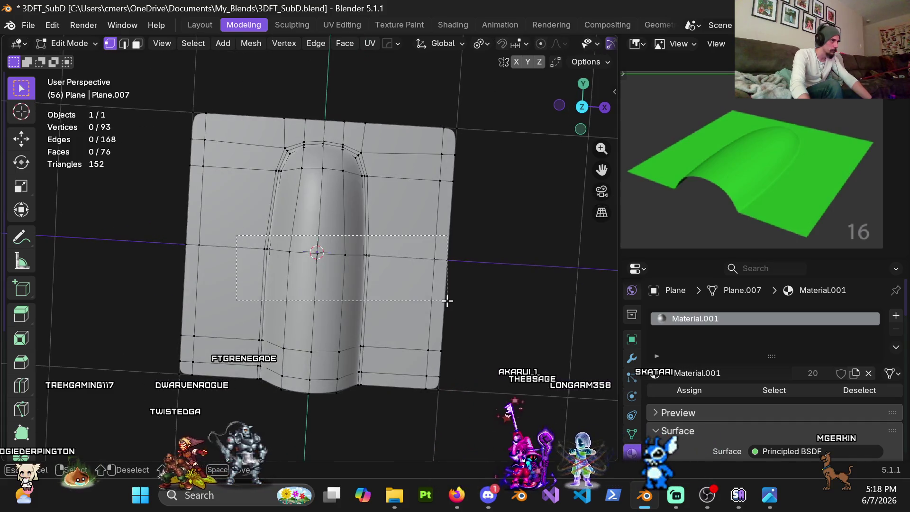
key("KP_7")
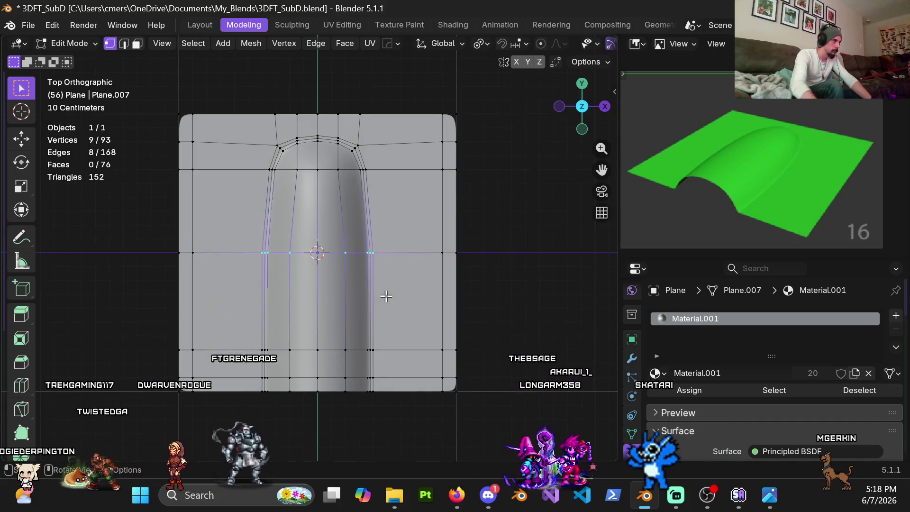
key("s")
key("x")
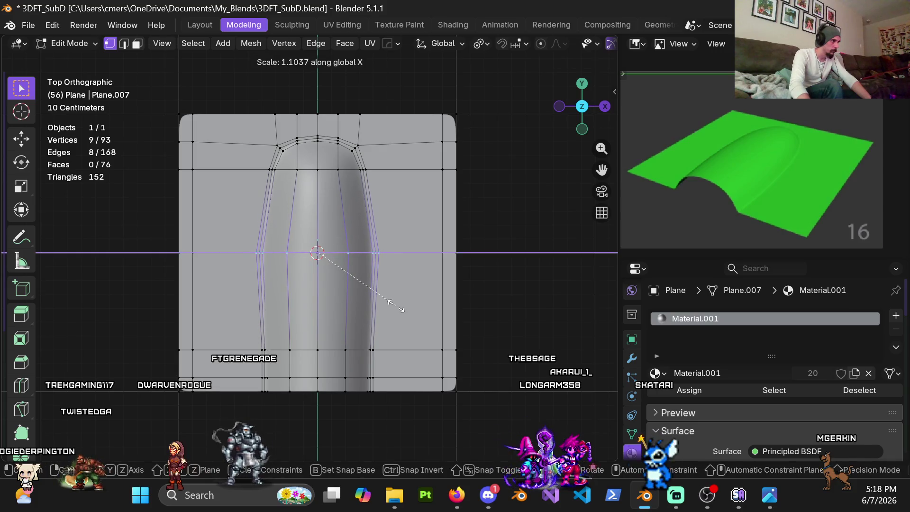
key("Escape")
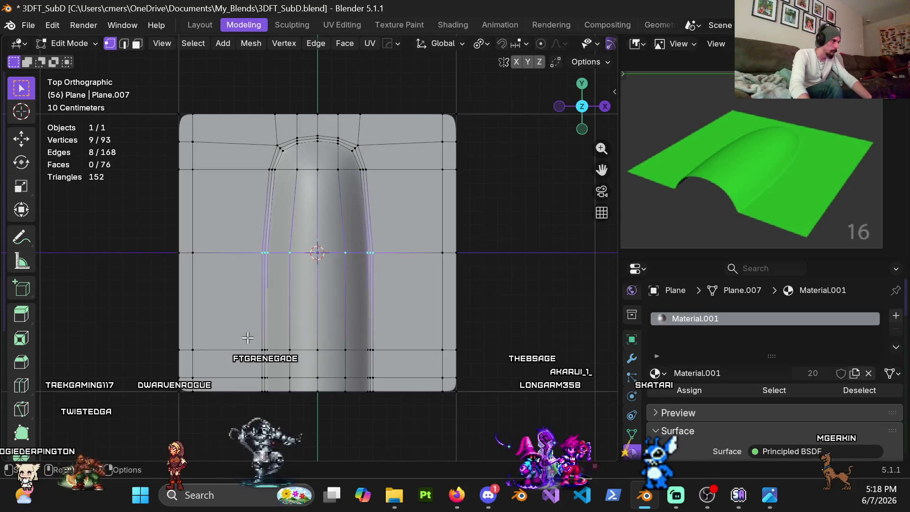
Step: Scale the lower channel section to 1.085 along X and return to Object Mode
left_click_drag(410, 377, 411, 368)
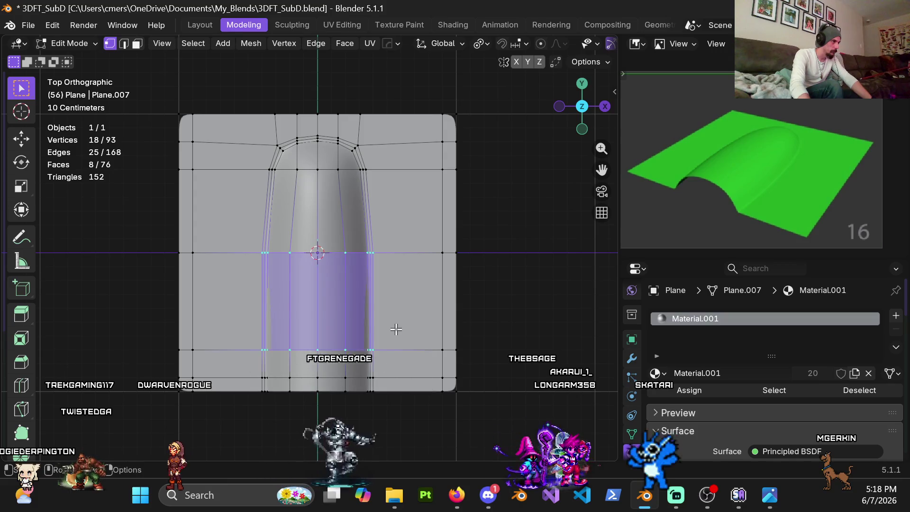
key("s")
key("x")
left_click(409, 332)
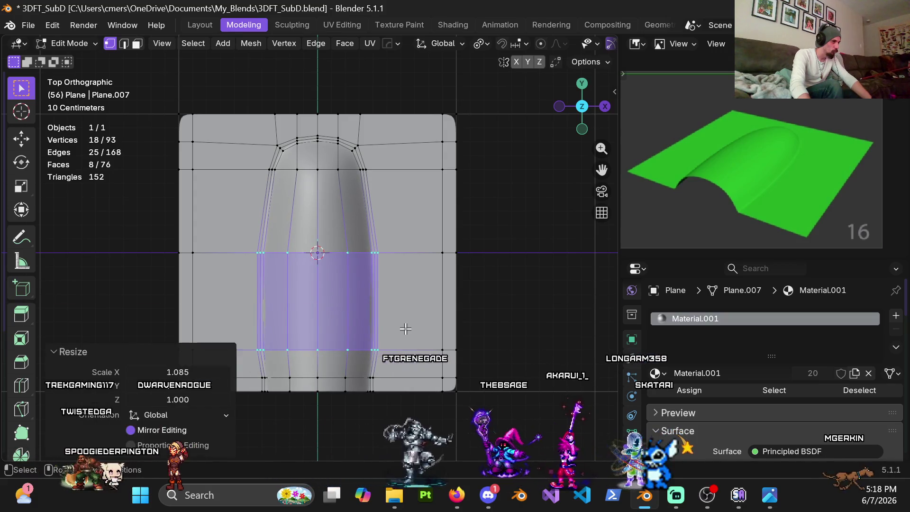
key("Tab")
mouse_move(410, 340)
middle_mouse_down()
mouse_move(368, 260)
mouse_move(384, 267)
mouse_move(369, 229)
mouse_move(391, 211)
middle_mouse_up()
scroll(428, 240, "up", 4)
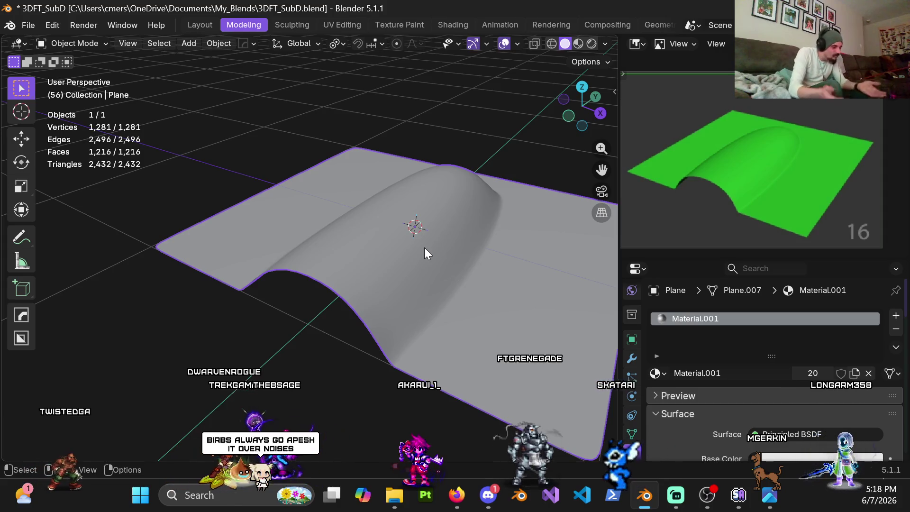
Step: Add a supporting edge loop near the plane's border
key("Tab")
mouse_move(417, 278)
middle_mouse_down()
mouse_move(443, 258)
mouse_move(494, 260)
middle_mouse_up()
mouse_move(428, 248)
middle_mouse_down()
mouse_move(459, 272)
mouse_move(408, 270)
mouse_move(457, 269)
mouse_move(463, 285)
middle_mouse_up()
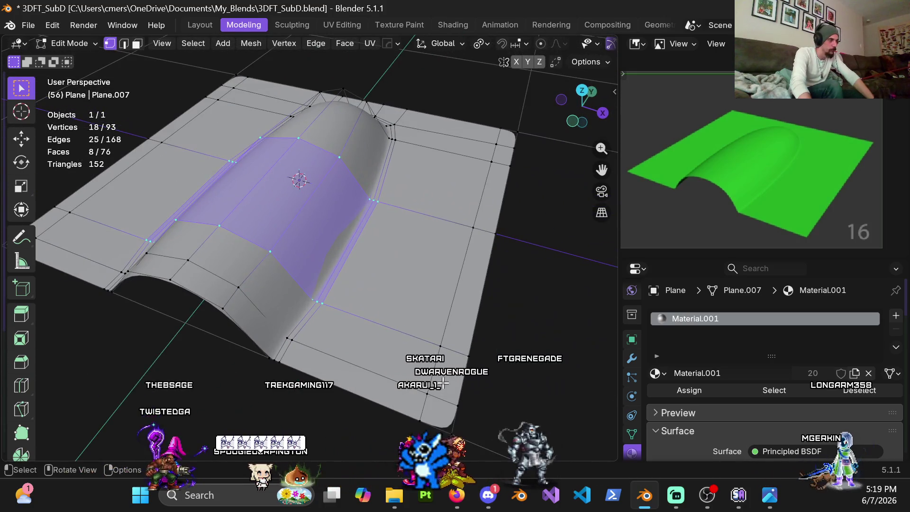
scroll(443, 384, "down", 3)
left_click(372, 325)
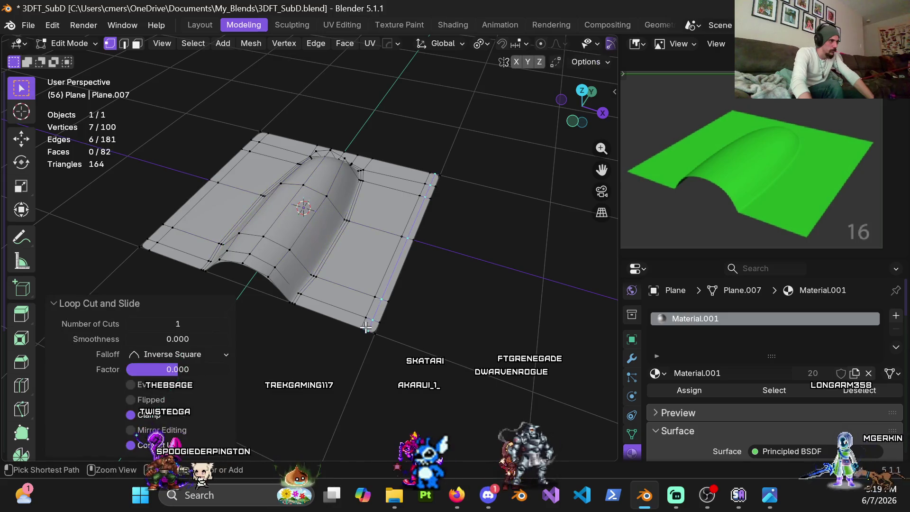
middle_click_drag(294, 245, 322, 282, "shift")
key("ctrl+r")
left_click(318, 174)
left_click(317, 174)
Step: Add a loop cut near the channel end and flatten it to zero along Y
middle_click_drag(317, 174, 301, 226)
key("ctrl+r")
left_click(301, 226)
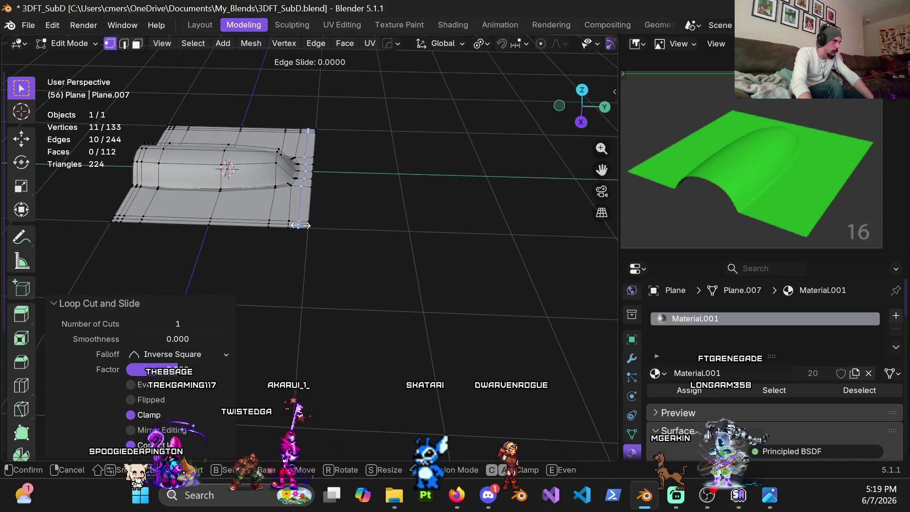
left_click(302, 225)
middle_click_drag(301, 226, 347, 244, "shift")
key("s")
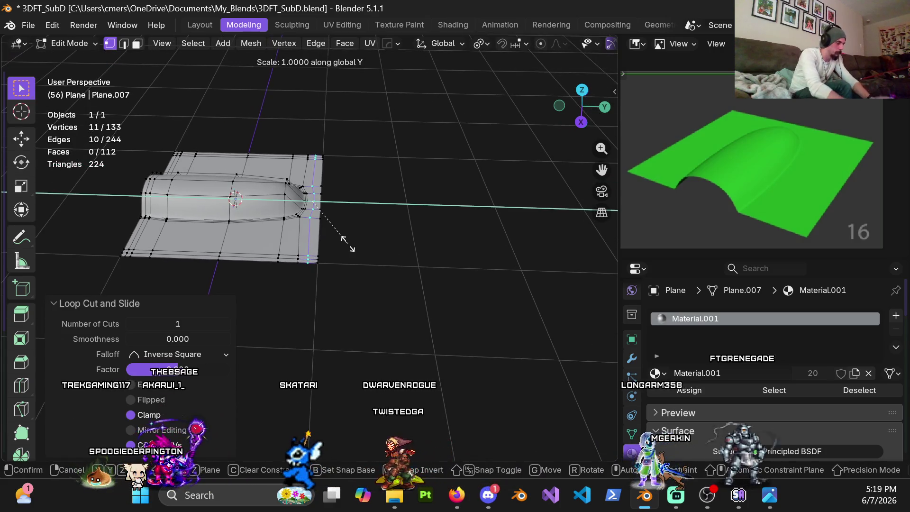
key("Return")
Step: Add another loop cut near the right border and return to Object Mode
scroll(358, 250, "up", 5)
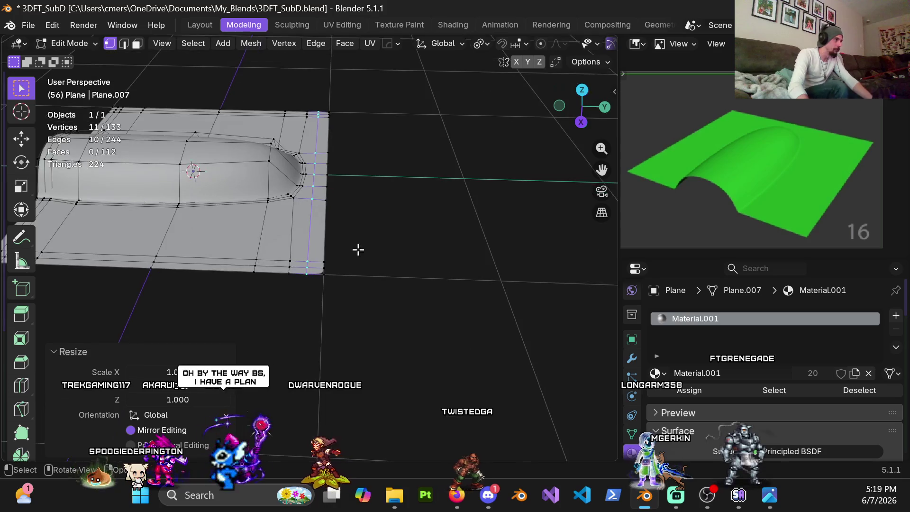
mouse_move(364, 270)
middle_mouse_down("shift")
mouse_move(365, 348)
mouse_move(356, 272)
middle_mouse_up("shift")
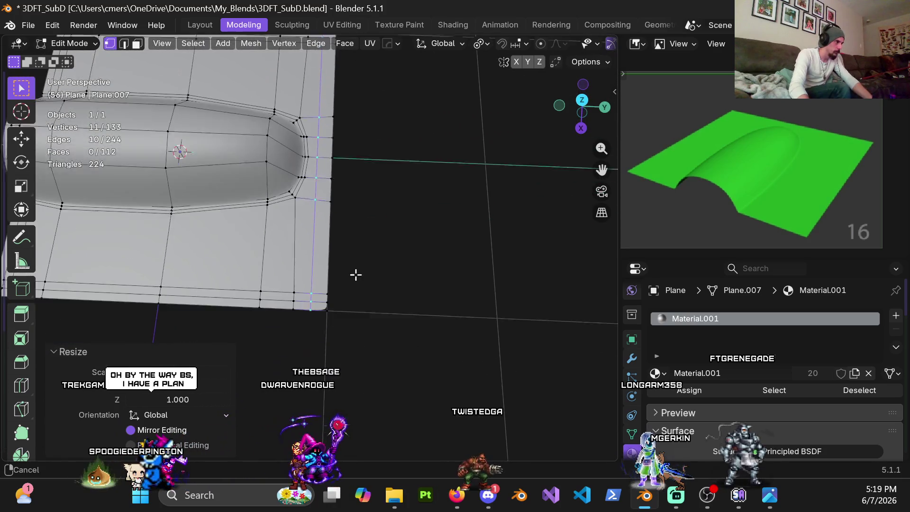
key("ctrl+r")
left_click(325, 291)
left_click(376, 326)
key("Tab")
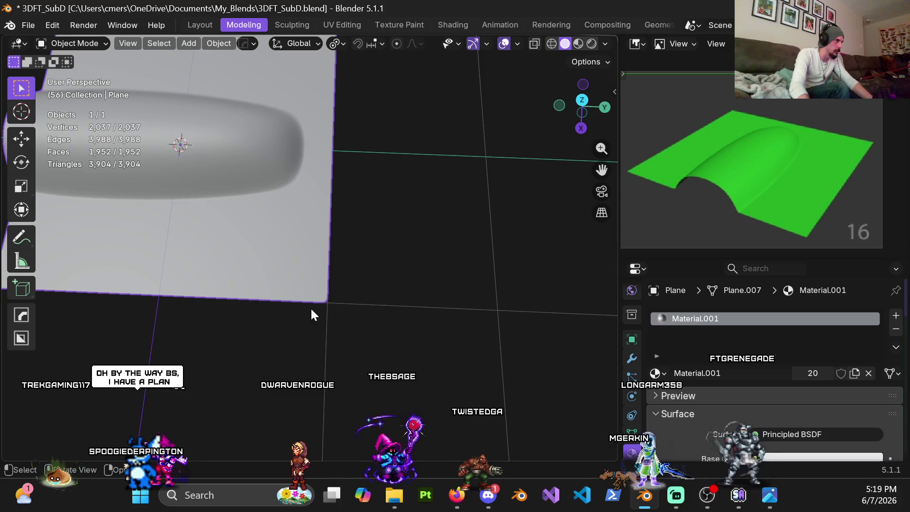
scroll(437, 235, "down", 3)
mouse_move(437, 235)
middle_mouse_down()
mouse_move(379, 205)
mouse_move(336, 249)
middle_mouse_up()
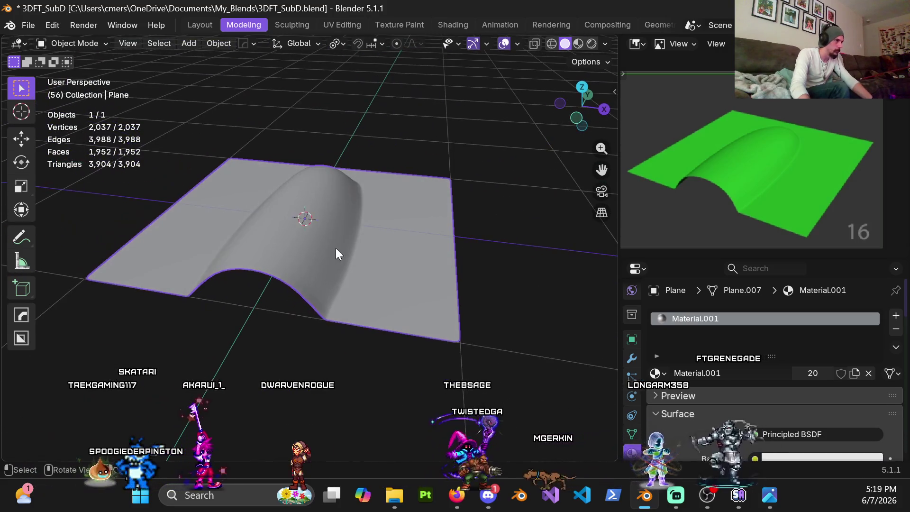
Step: Switch the viewport to Material Preview shading
key("z")
left_click(463, 322)
mouse_move(385, 331)
middle_mouse_down()
mouse_move(328, 286)
mouse_move(329, 262)
mouse_move(366, 265)
mouse_move(294, 270)
mouse_move(452, 261)
mouse_move(423, 250)
mouse_move(376, 282)
mouse_move(311, 242)
middle_mouse_up()
Step: Dissolve the edge loop running across the plane and return to Object Mode
key("Tab")
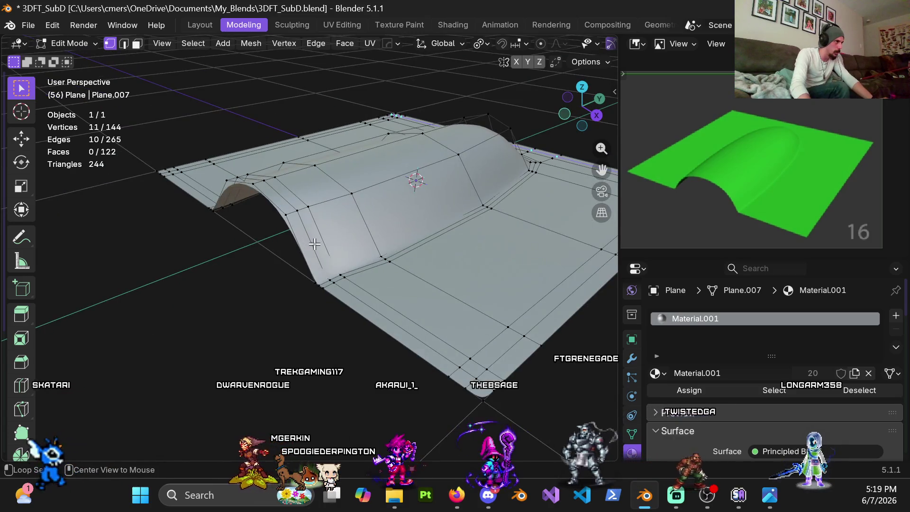
left_click(315, 244, "alt")
key("x")
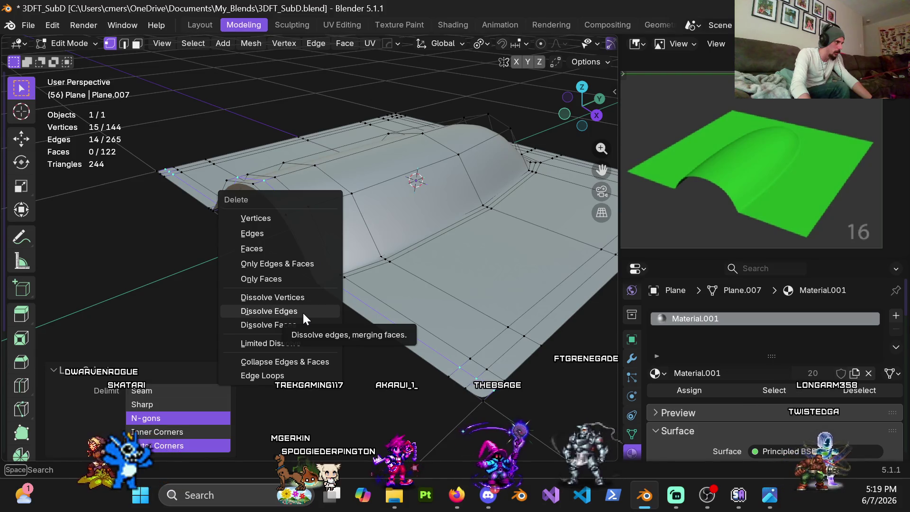
left_click(303, 312)
mouse_move(302, 312)
middle_mouse_down()
mouse_move(459, 307)
mouse_move(351, 320)
mouse_move(340, 386)
mouse_move(309, 319)
mouse_move(294, 346)
mouse_move(371, 365)
mouse_move(391, 336)
mouse_move(386, 370)
mouse_move(402, 347)
middle_mouse_up()
key("Tab")
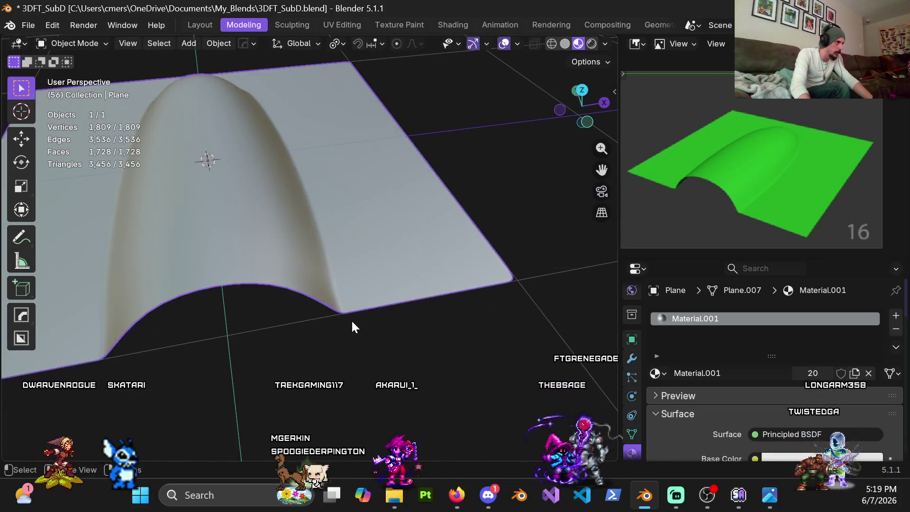
key("Tab")
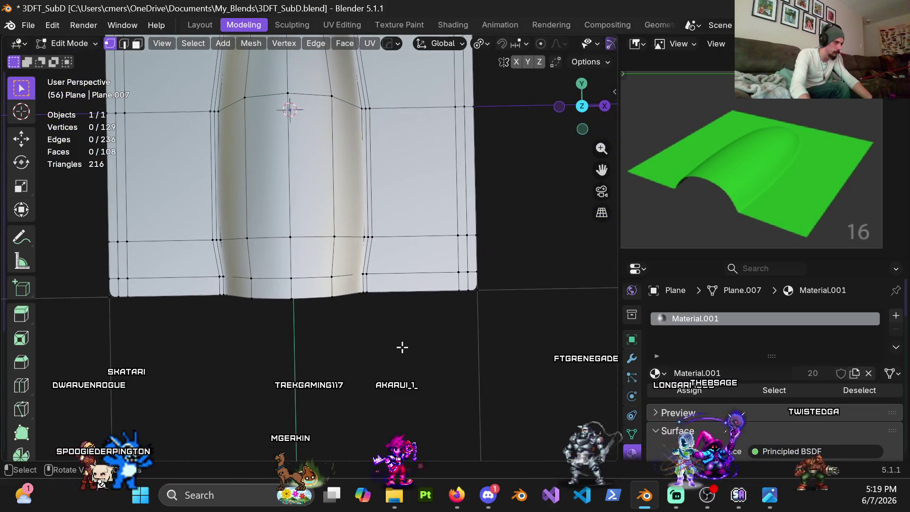
Step: In top view, scale the plane's bottom rows about 1.04 along X, then exit Edit Mode
key("KP_7")
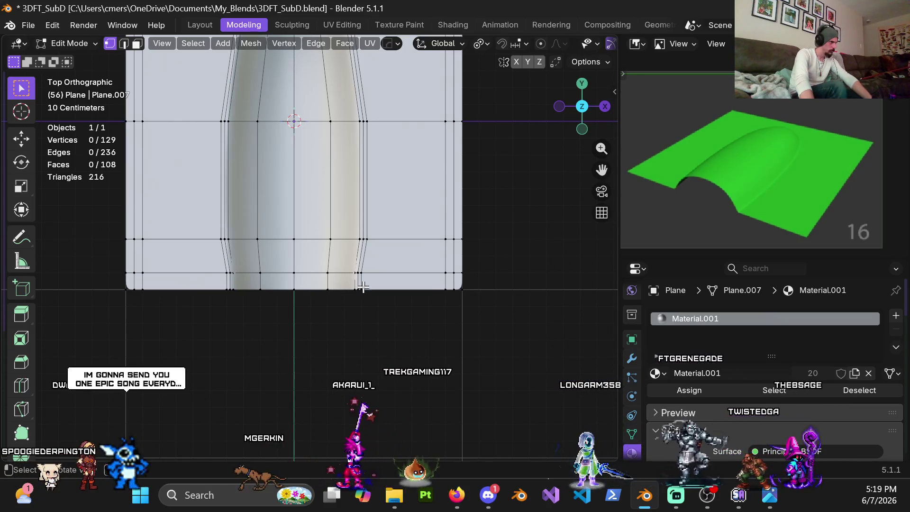
left_click_drag(208, 258, 368, 330)
key("s")
key("x")
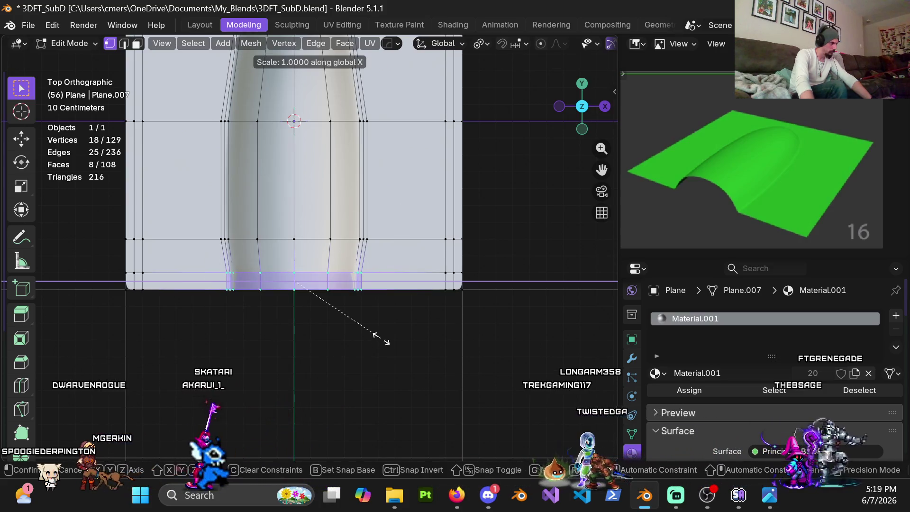
left_click(426, 351)
key("Tab")
mouse_move(275, 323)
middle_mouse_down()
mouse_move(238, 202)
mouse_move(331, 327)
mouse_move(299, 236)
mouse_move(344, 190)
mouse_move(392, 239)
mouse_move(386, 263)
mouse_move(399, 246)
mouse_move(385, 243)
mouse_move(394, 284)
middle_mouse_up()
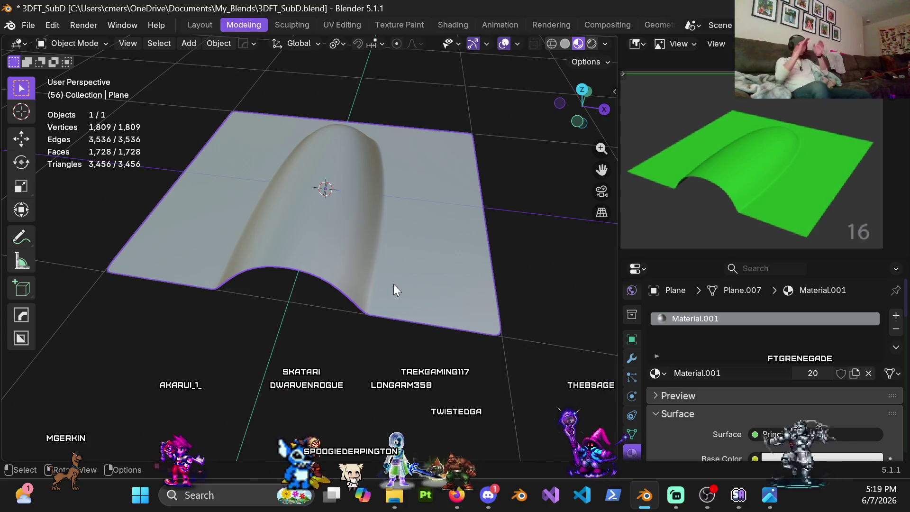
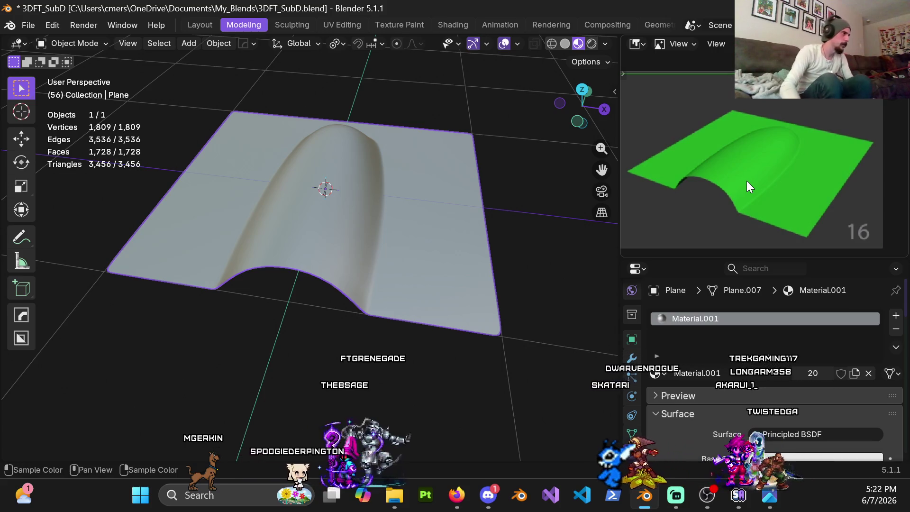
Step: Switch between Edit and Object Mode while orbiting to inspect the arched bump
middle_click_drag(183, 218, 263, 214)
key("Tab")
mouse_move(384, 238)
middle_mouse_down()
mouse_move(219, 193)
mouse_move(180, 203)
mouse_move(294, 248)
mouse_move(297, 264)
mouse_move(264, 215)
mouse_move(417, 218)
mouse_move(275, 218)
mouse_move(301, 271)
mouse_move(340, 251)
mouse_move(350, 259)
mouse_move(336, 265)
middle_mouse_up()
key("Tab")
key("z")
left_click(269, 352)
mouse_move(269, 351)
middle_mouse_down()
mouse_move(321, 278)
mouse_move(307, 230)
mouse_move(424, 305)
mouse_move(303, 295)
mouse_move(386, 252)
mouse_move(334, 258)
mouse_move(403, 259)
middle_mouse_up()
mouse_move(486, 252)
middle_mouse_down()
mouse_move(426, 261)
mouse_move(463, 260)
mouse_move(365, 256)
mouse_move(449, 246)
mouse_move(487, 275)
mouse_move(370, 292)
mouse_move(363, 240)
mouse_move(305, 259)
mouse_move(332, 287)
middle_mouse_up()
Step: Cut a centred edge loop around the base of the arched bump, then return to Object Mode
key("ctrl+Tab")
key("Tab")
key("ctrl+r")
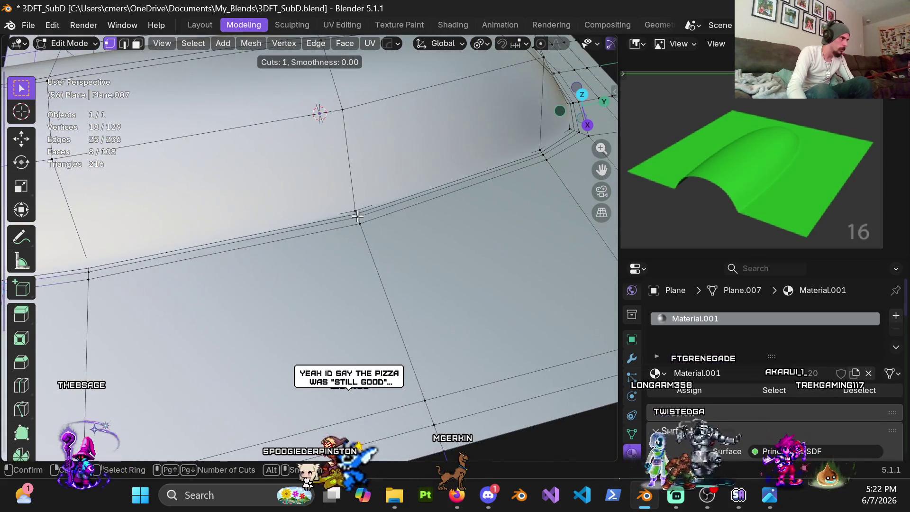
left_click(360, 212)
right_click(359, 212)
scroll(293, 279, "down", 5)
key("ctrl+Tab")
left_click(175, 280)
Step: Re-enter Edit Mode and pick the first face of the bump's top strip
mouse_move(175, 281)
middle_mouse_down()
mouse_move(296, 254)
mouse_move(245, 246)
mouse_move(292, 281)
mouse_move(262, 267)
mouse_move(212, 300)
mouse_move(337, 288)
mouse_move(366, 303)
mouse_move(382, 291)
mouse_move(382, 268)
mouse_move(355, 313)
mouse_move(325, 324)
mouse_move(387, 307)
mouse_move(343, 332)
mouse_move(314, 321)
mouse_move(286, 325)
mouse_move(373, 274)
mouse_move(297, 273)
mouse_move(316, 265)
mouse_move(326, 274)
mouse_move(398, 175)
mouse_move(355, 166)
mouse_move(410, 219)
middle_mouse_up()
key("Tab")
left_click(356, 167, "ctrl")
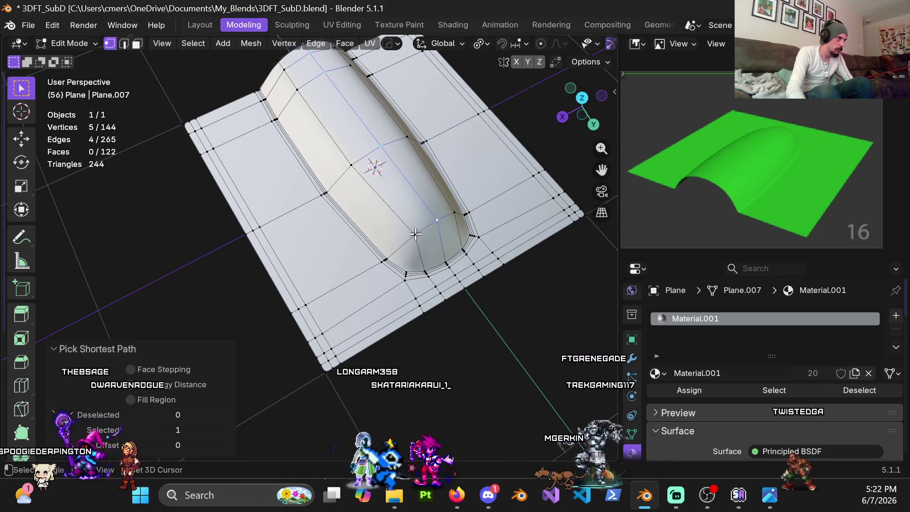
Step: Select the face strip along the arch top and raise it along Z in front view
left_click(276, 64, "ctrl")
mouse_move(451, 217)
middle_mouse_down()
mouse_move(265, 162)
mouse_move(318, 193)
mouse_move(415, 202)
mouse_move(240, 270)
mouse_move(273, 258)
mouse_move(269, 279)
mouse_move(376, 278)
middle_mouse_up()
left_click(242, 159, "ctrl")
key("KP_1")
key("g")
key("z")
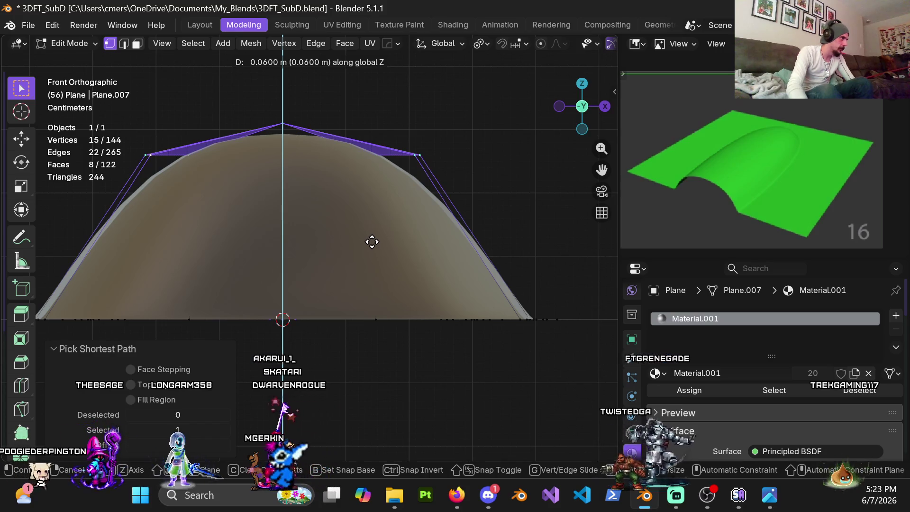
left_click(386, 252)
key("Tab")
mouse_move(283, 238)
middle_mouse_down()
mouse_move(263, 260)
mouse_move(304, 297)
mouse_move(336, 243)
mouse_move(319, 233)
mouse_move(386, 197)
mouse_move(307, 234)
middle_mouse_up()
Step: Raise the top strip along Z again to fine-tune the crest height
key("Tab")
scroll(327, 275, "up", 2)
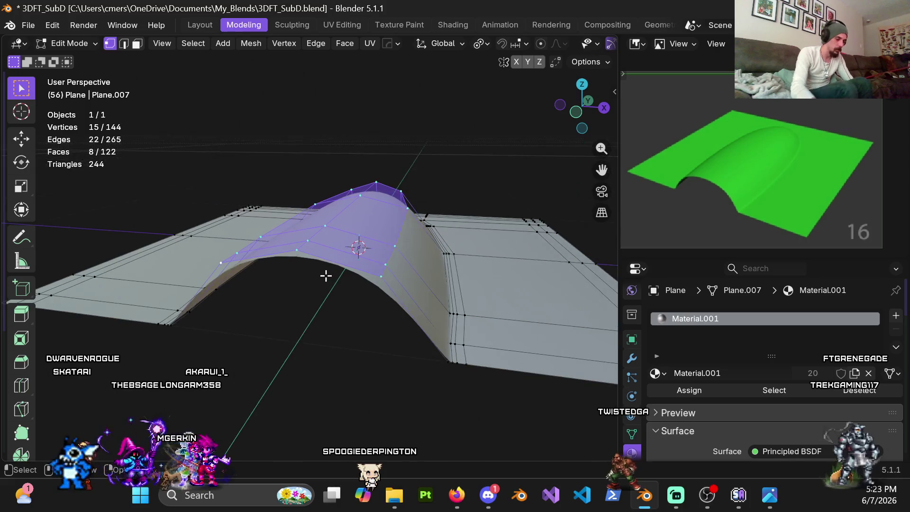
key("KP_1")
scroll(317, 301, "up", 5)
key("g")
key("z")
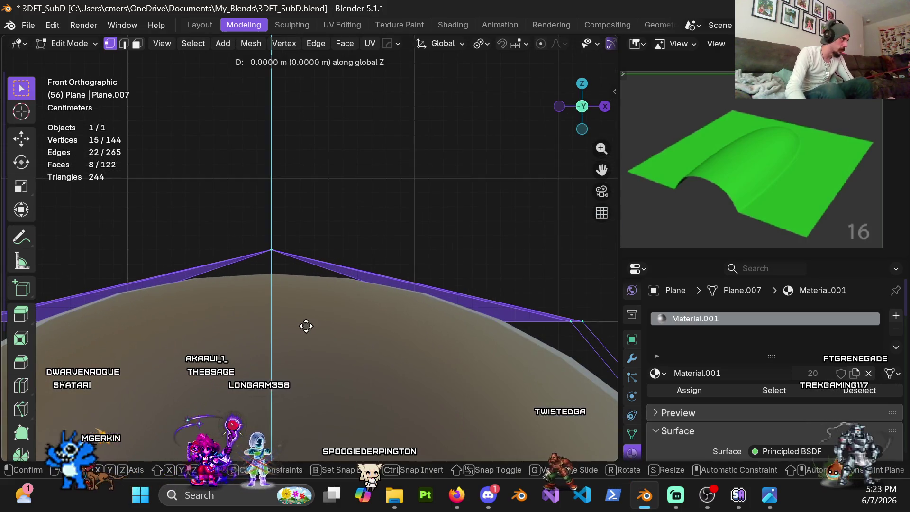
left_click(315, 301)
key("Tab")
mouse_move(313, 296)
middle_mouse_down()
mouse_move(334, 300)
mouse_move(316, 325)
mouse_move(340, 340)
middle_mouse_up()
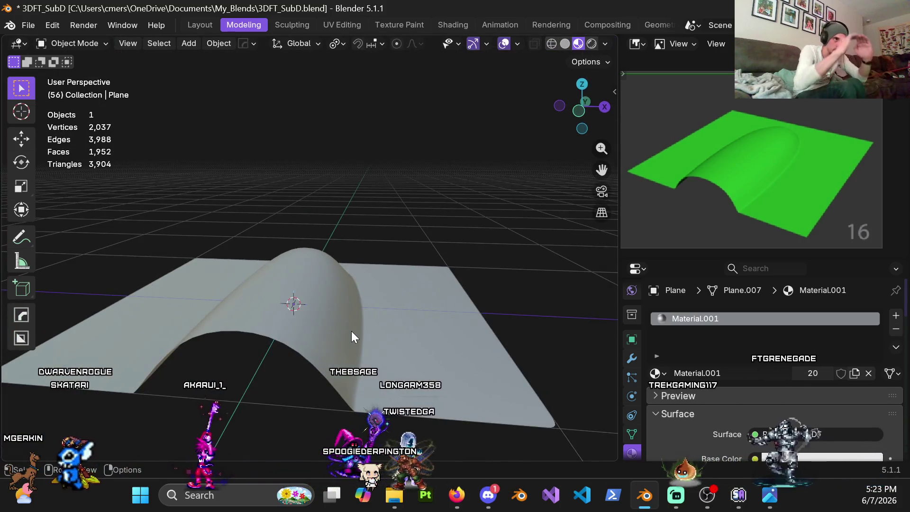
Step: Unhide all the other finished shapes and clear the selection
mouse_move(317, 368)
middle_mouse_down()
mouse_move(368, 291)
mouse_move(356, 285)
mouse_move(343, 337)
mouse_move(330, 334)
mouse_move(329, 313)
mouse_move(312, 311)
mouse_move(317, 273)
mouse_move(332, 315)
mouse_move(333, 307)
mouse_move(331, 337)
mouse_move(277, 284)
middle_mouse_up()
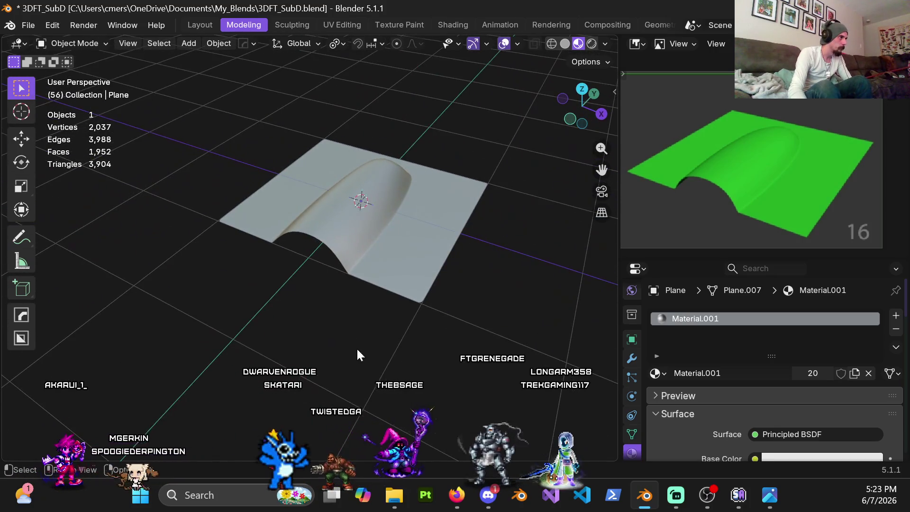
scroll(357, 351, "up", 3)
middle_click_drag(329, 325, 323, 333)
scroll(286, 273, "down", 8)
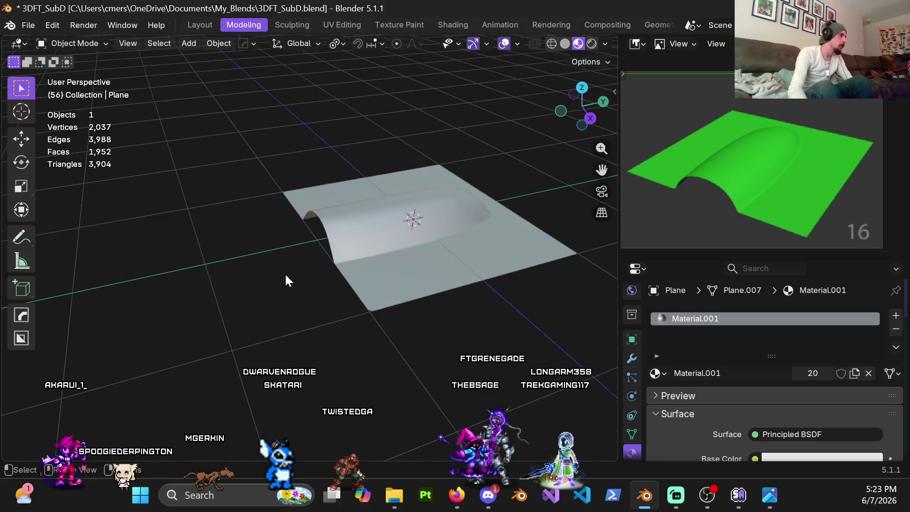
left_click(326, 254)
mouse_move(334, 263)
middle_mouse_down()
mouse_move(226, 283)
mouse_move(441, 275)
mouse_move(352, 283)
middle_mouse_up()
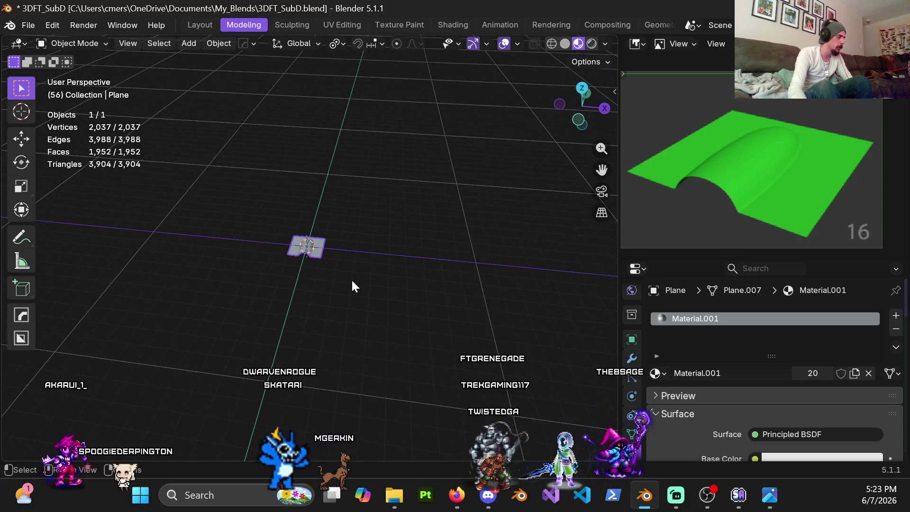
key("alt+h")
left_click(291, 314)
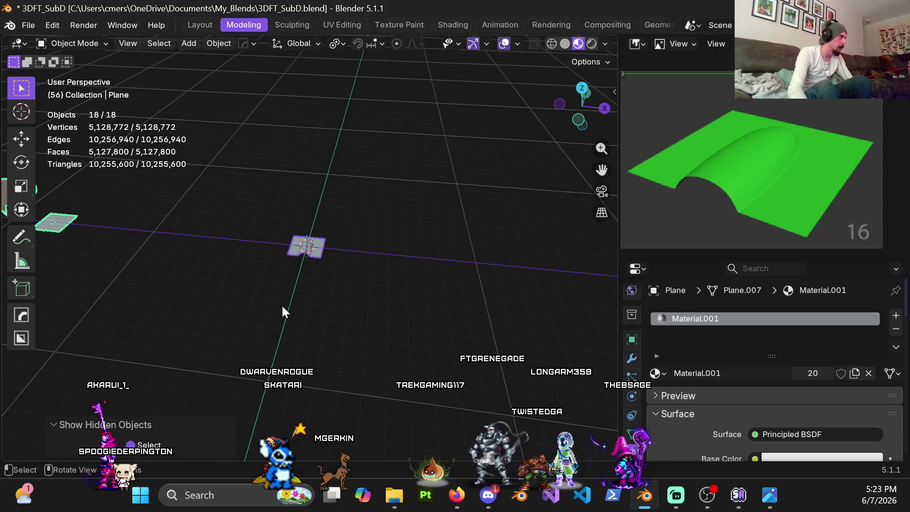
scroll(270, 283, "down", 3)
middle_click_drag(270, 282, 333, 324)
Step: Move the bumped plane along X to -14 m beside the other shapes
left_click(348, 265)
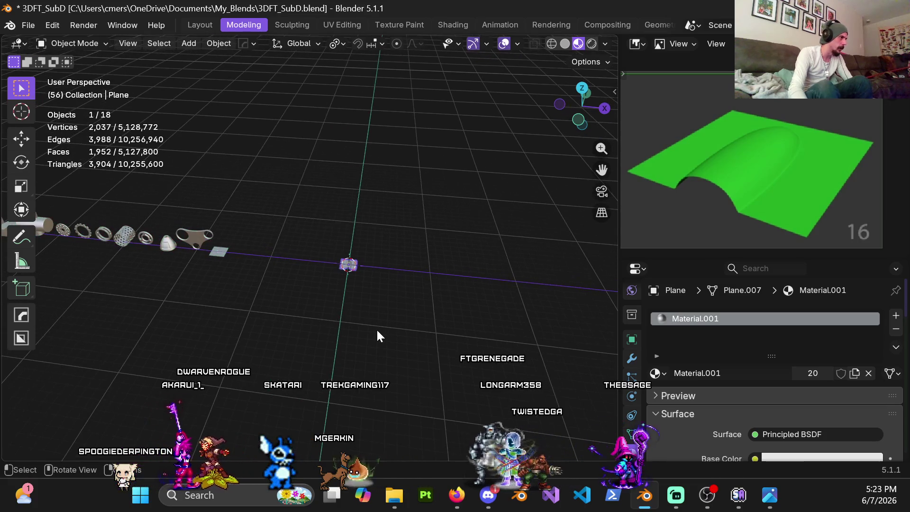
key("g")
key("x")
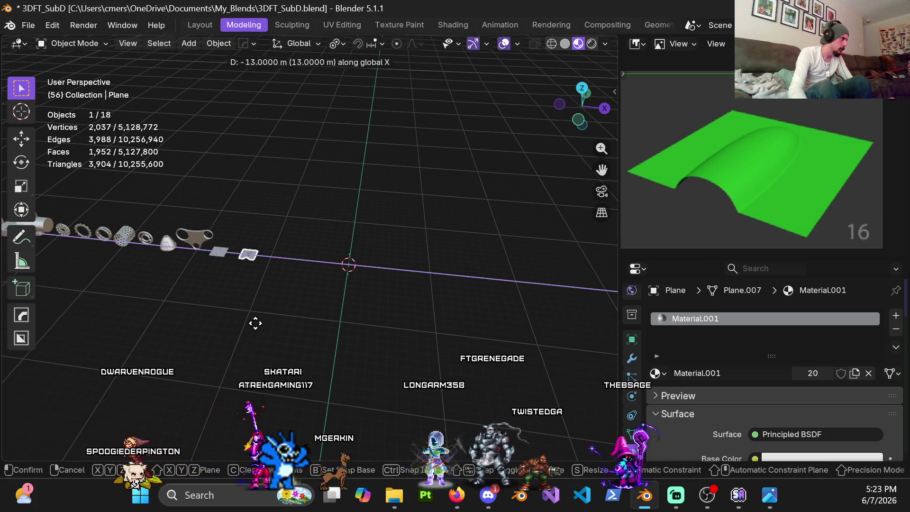
left_click(249, 325)
mouse_move(249, 324)
middle_mouse_down()
mouse_move(227, 289)
mouse_move(271, 293)
middle_mouse_up()
scroll(271, 293, "up", 2)
left_click(272, 313)
scroll(373, 296, "up", 4)
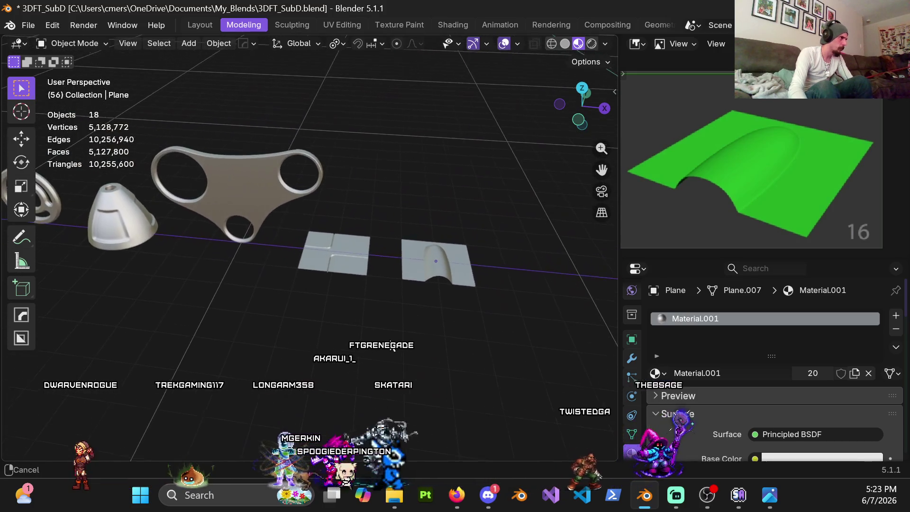
mouse_move(386, 319)
middle_mouse_down("shift")
mouse_move(430, 312)
mouse_move(336, 298)
mouse_move(356, 337)
mouse_move(264, 284)
mouse_move(301, 285)
mouse_move(286, 283)
mouse_move(285, 295)
mouse_move(363, 287)
mouse_move(334, 339)
mouse_move(334, 371)
mouse_move(402, 280)
mouse_move(386, 307)
mouse_move(366, 308)
mouse_move(375, 323)
mouse_move(298, 258)
mouse_move(264, 264)
mouse_move(313, 246)
middle_mouse_up("shift")
scroll(386, 307, "up", 5)
Step: Shift the faces across the bump's rounded end along Y
left_click(351, 289)
key("Tab")
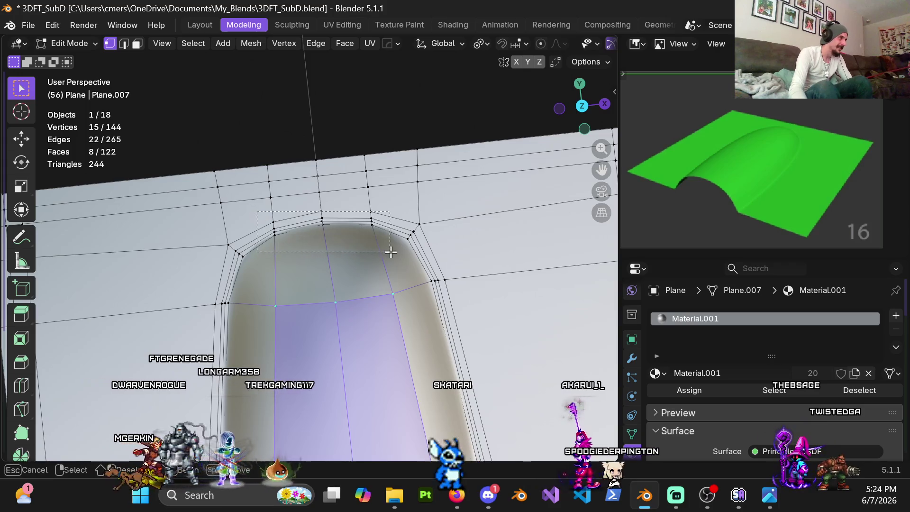
left_click_drag(391, 252, 391, 252)
key("g")
key("y")
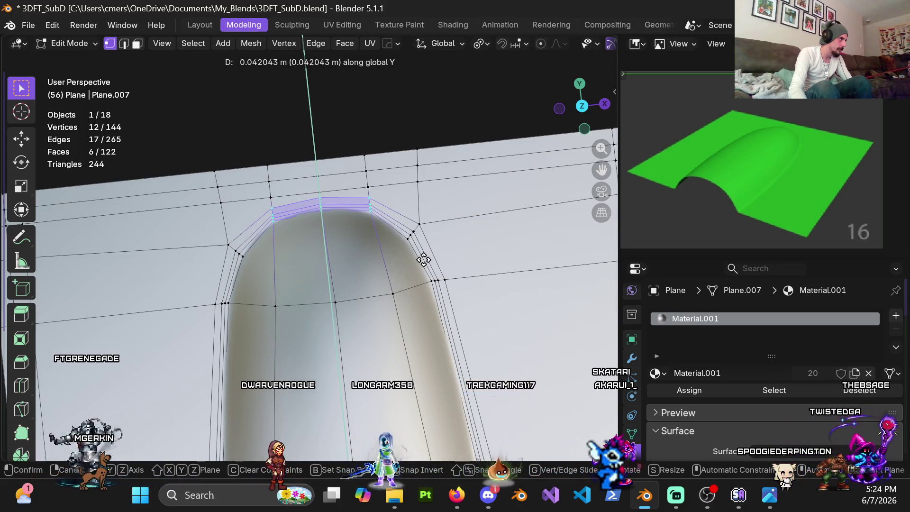
left_click(424, 260)
Step: Shift the side faces beside the rounded end along Y and return to Object Mode
scroll(350, 233, "down", 3, "shift")
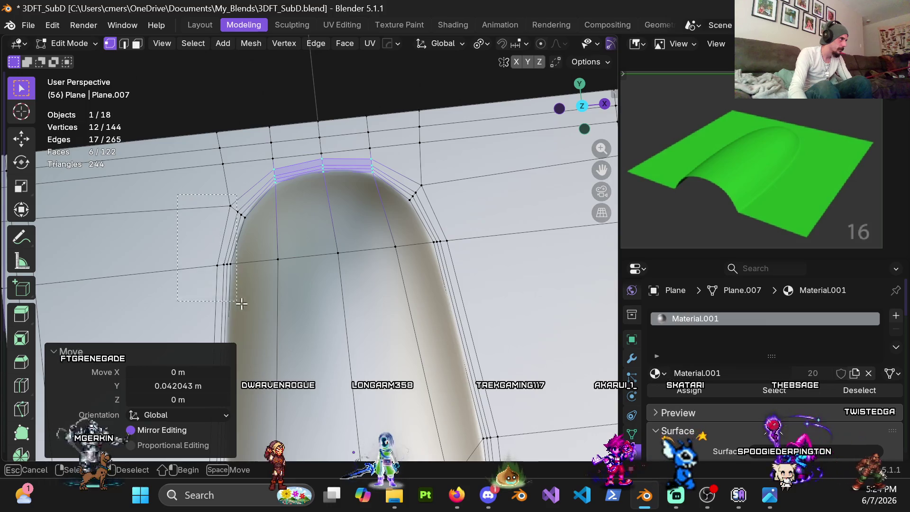
left_click_drag(261, 300, 262, 300)
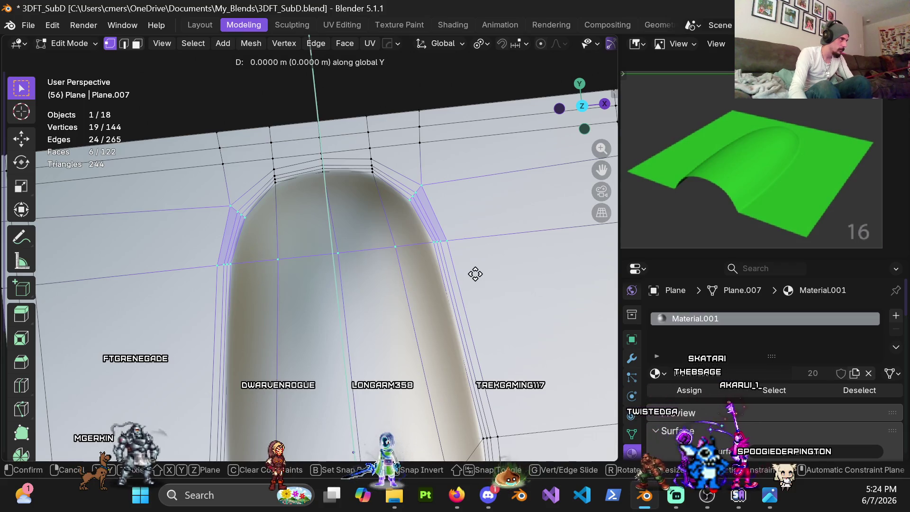
left_click(470, 318)
key("ctrl+Tab")
left_click(348, 309)
mouse_move(394, 281)
middle_mouse_down()
mouse_move(320, 223)
mouse_move(379, 269)
mouse_move(336, 180)
mouse_move(271, 190)
mouse_move(300, 214)
mouse_move(396, 182)
mouse_move(338, 175)
middle_mouse_up()
scroll(341, 209, "down", 5)
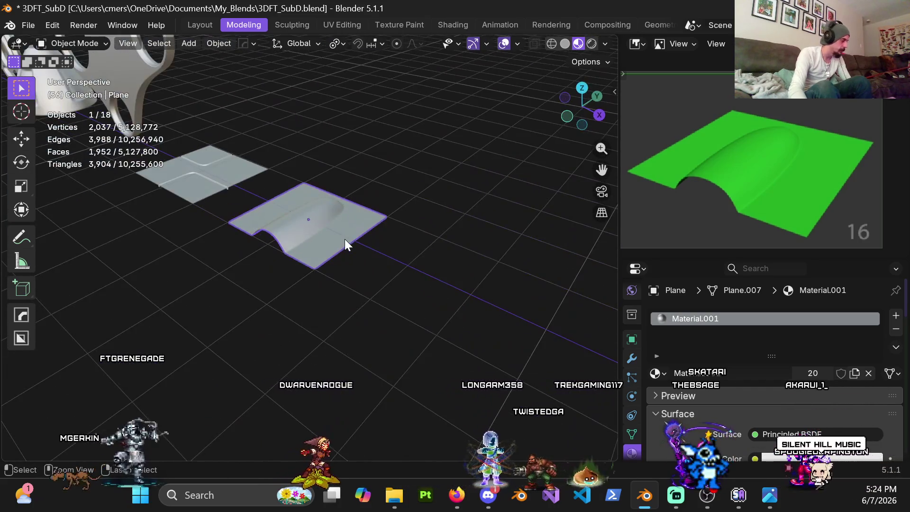
Step: Save the file as 3DFT_SubD.blend
key("ctrl+s")
middle_click_drag(345, 240, 369, 271)
left_click(369, 271)
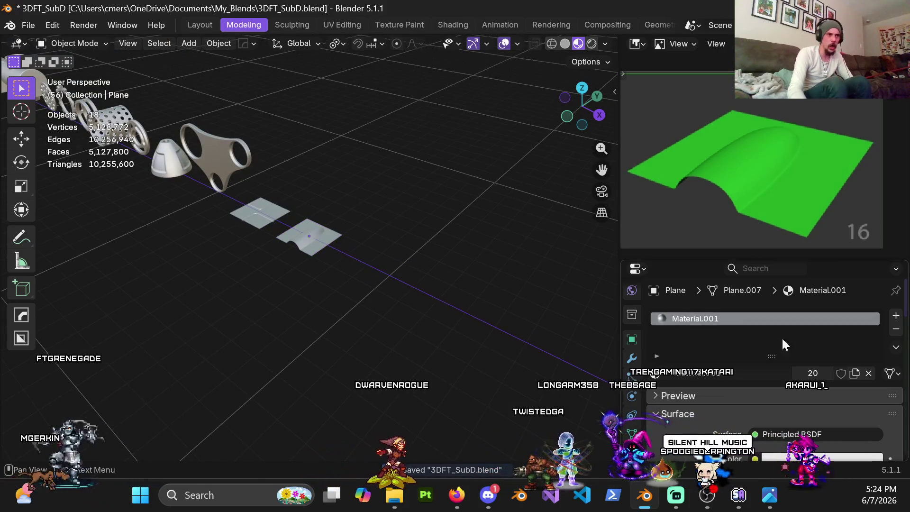
Step: Rename the bumped plane to Shape.16
left_click(632, 339)
left_click(714, 315)
type("Shape.16")
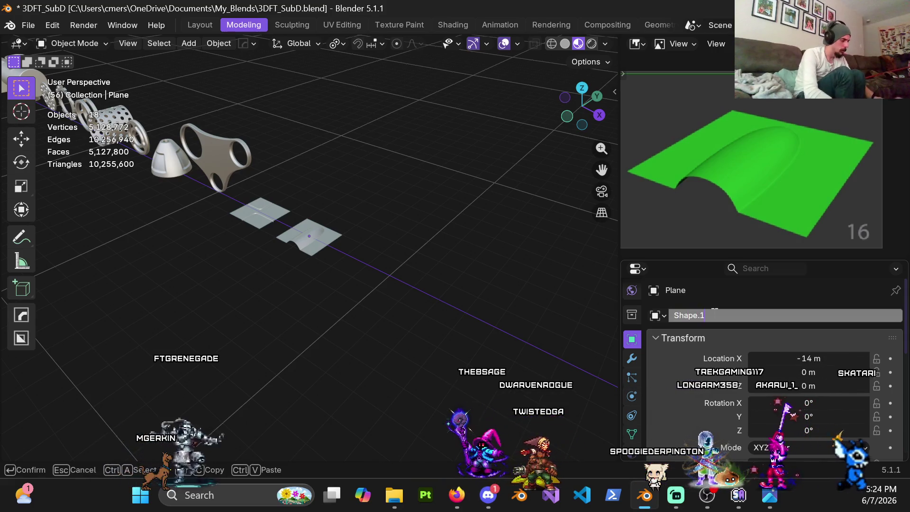
key("Return")
Step: Hide the sixteen other objects, then the two remaining ones
scroll(366, 256, "down", 5)
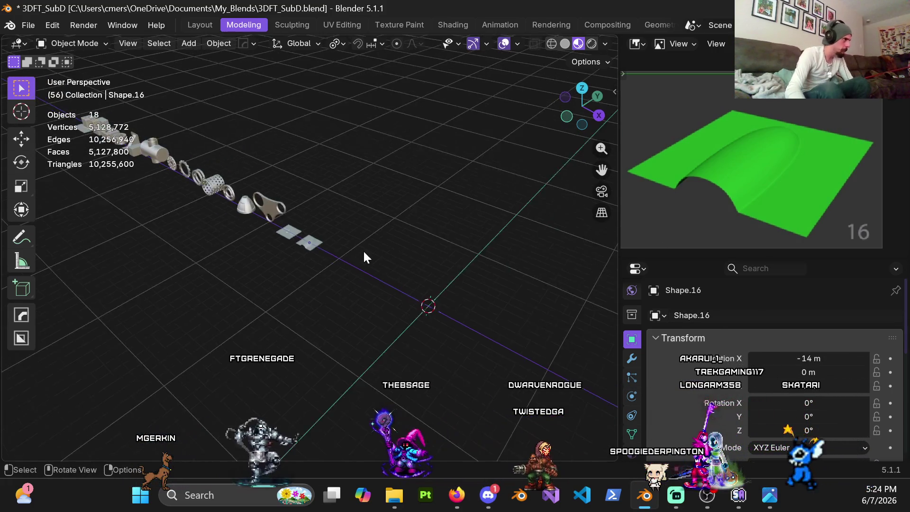
middle_click_drag(268, 192, 298, 169, "shift")
left_click_drag(252, 138, 477, 269)
key("h")
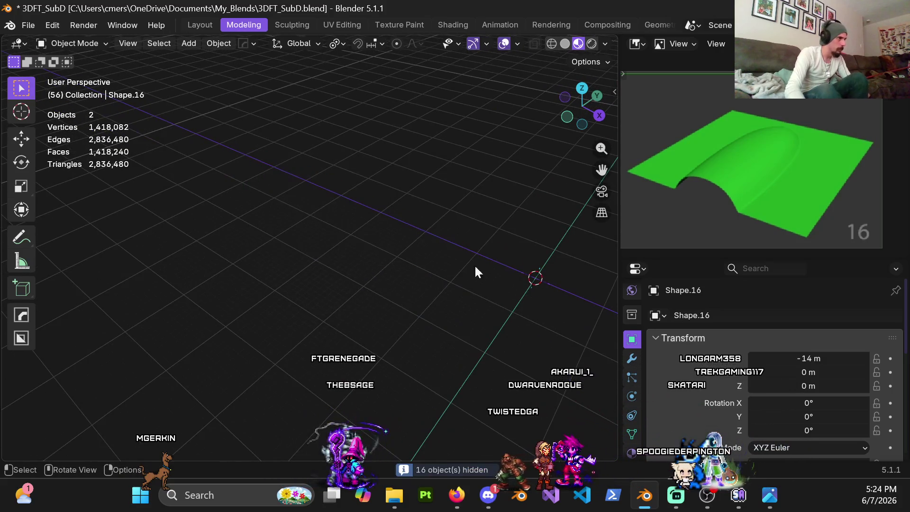
middle_click_drag(476, 272, 288, 216, "shift")
left_click_drag(388, 290, 544, 398)
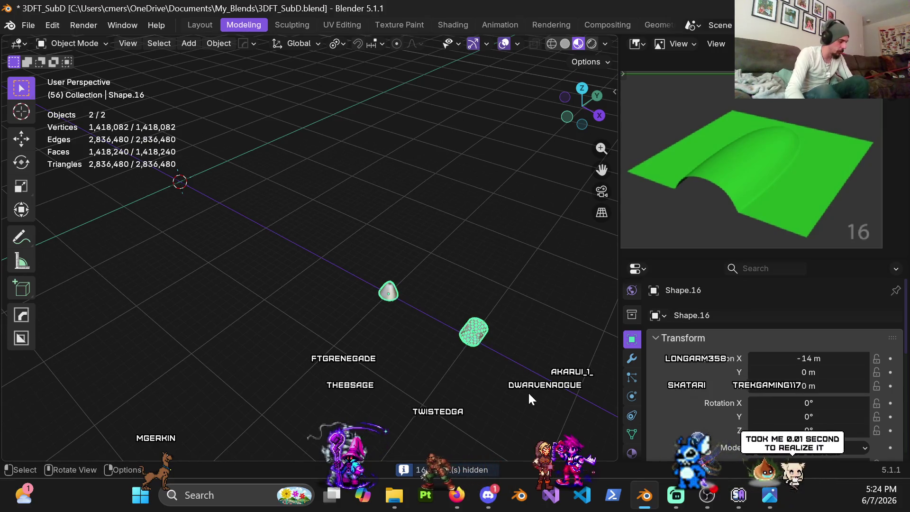
key("h")
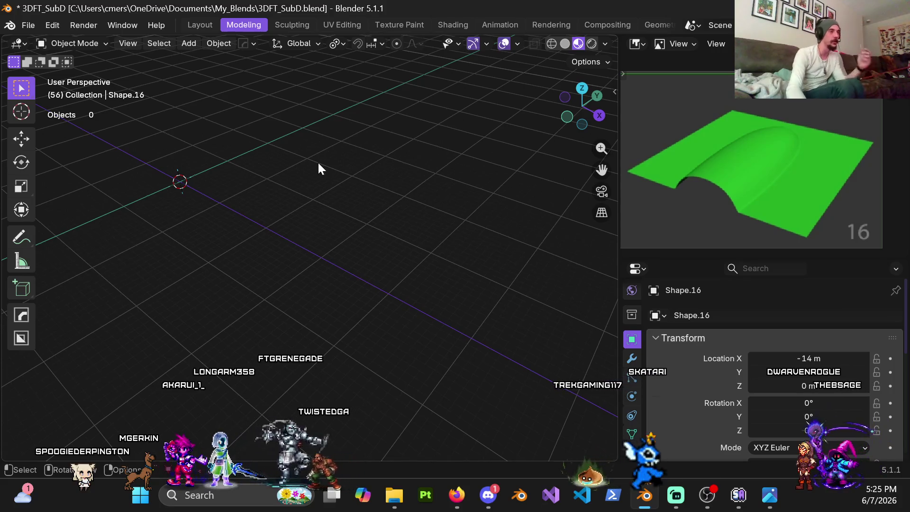
key("shift+a")
Step: Replace reference image 16 with image 17, the green slab with four raised bars
mouse_move(342, 154)
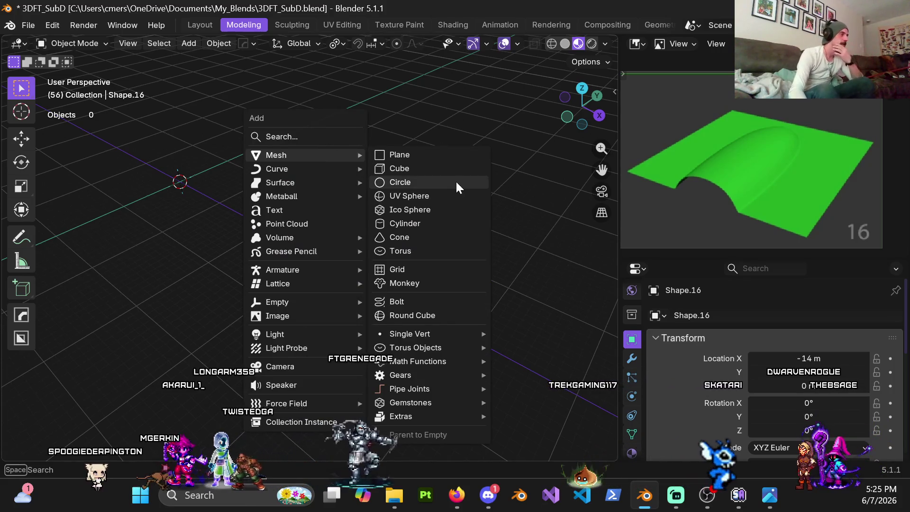
left_click(176, 205)
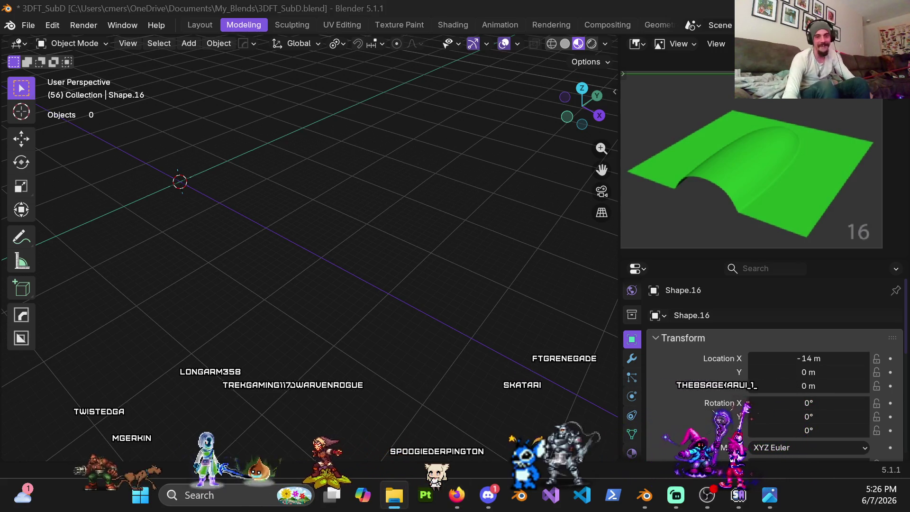
left_click_drag(721, 114, 739, 167)
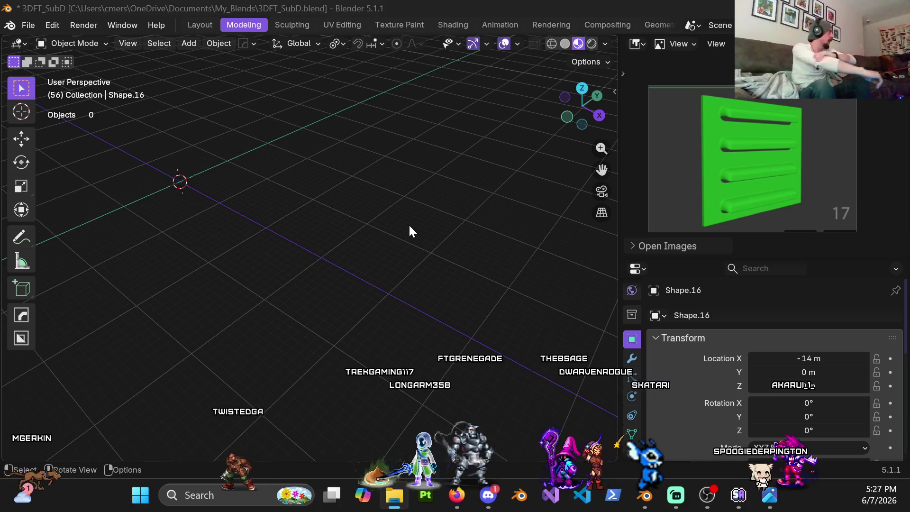
Step: Add a 2 m plane at the origin rotated 90° on X
mouse_move(242, 124)
middle_mouse_down("shift")
mouse_move(476, 207)
mouse_move(310, 190)
mouse_move(412, 237)
mouse_move(513, 258)
mouse_move(521, 244)
middle_mouse_up("shift")
key("KP_1")
mouse_move(435, 183)
middle_mouse_down()
mouse_move(295, 275)
mouse_move(371, 278)
mouse_move(374, 226)
middle_mouse_up()
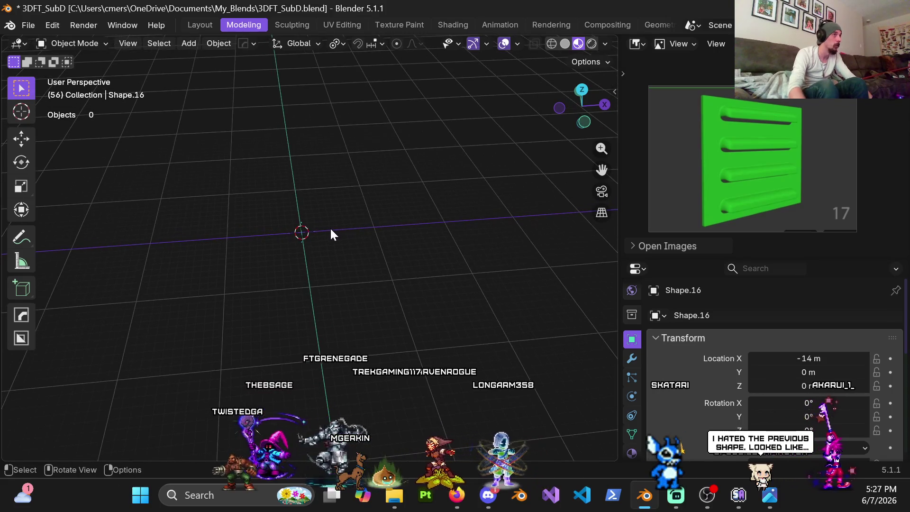
key("shift+a")
mouse_move(319, 198)
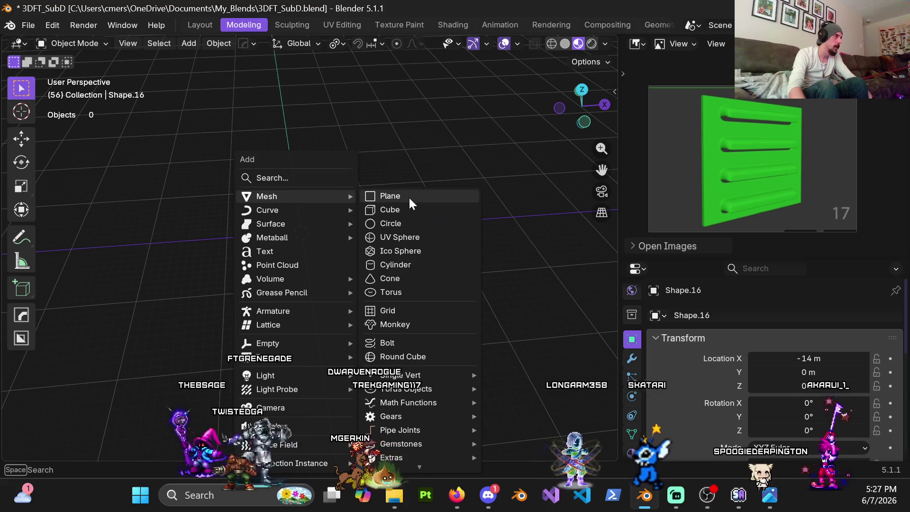
left_click(409, 196)
left_click(188, 416)
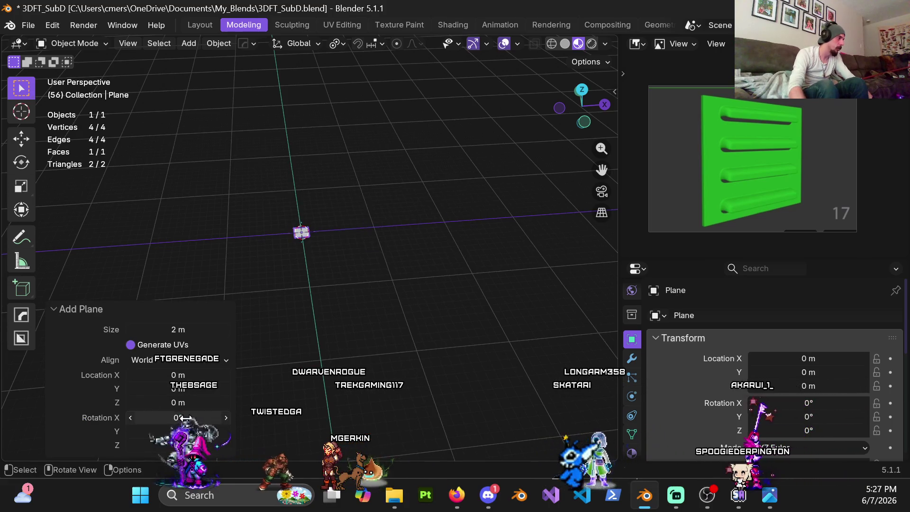
key("Return")
Step: Unhide all practice shapes so all 19 objects are visible
mouse_move(408, 223)
middle_mouse_down()
mouse_move(345, 211)
mouse_move(419, 230)
mouse_move(283, 150)
mouse_move(323, 186)
mouse_move(355, 193)
middle_mouse_up()
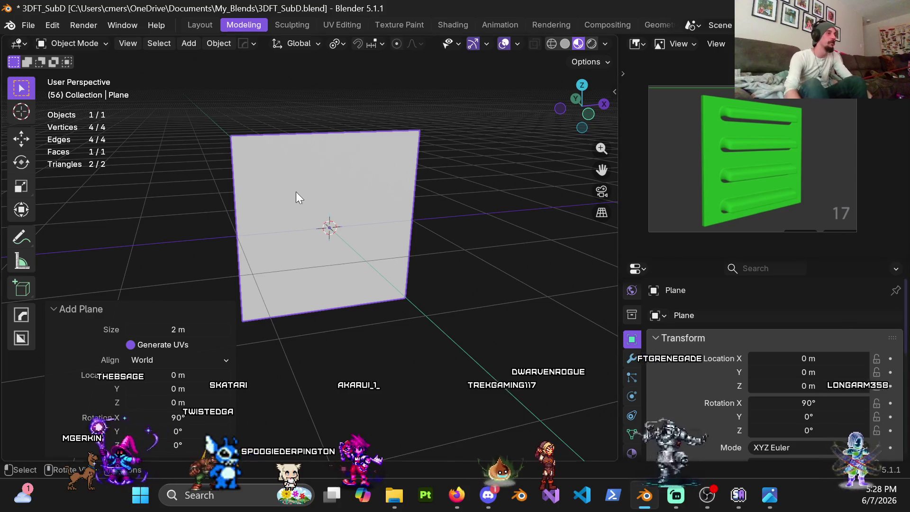
scroll(304, 237, "down", 10)
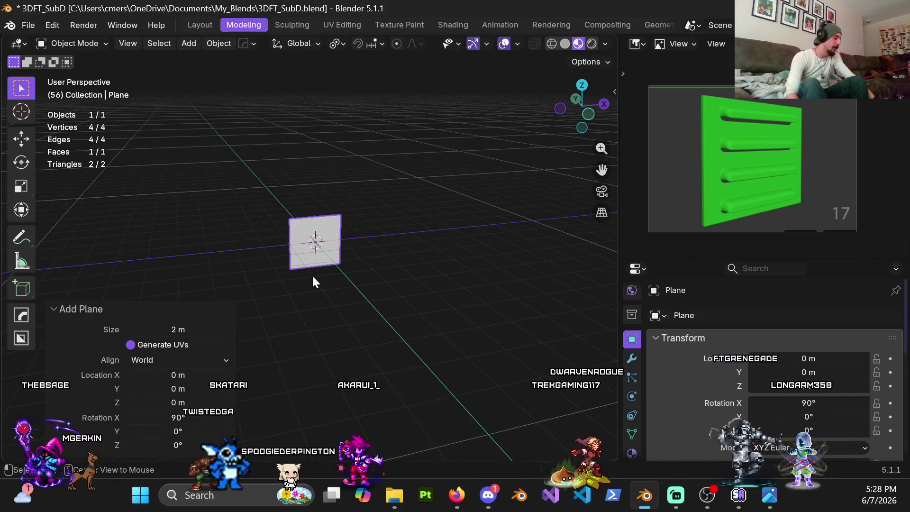
key("alt+h")
scroll(306, 272, "down", 2)
middle_click_drag(289, 291, 390, 320, "shift")
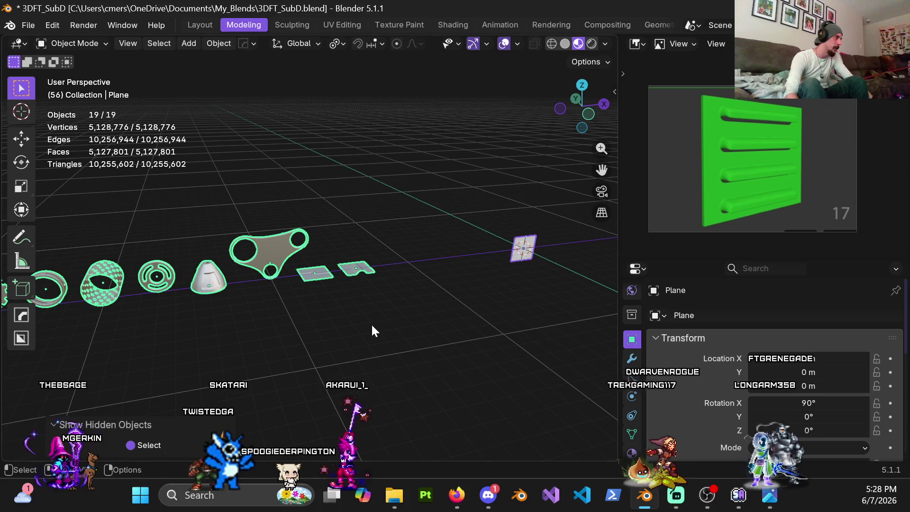
left_click(371, 323)
scroll(363, 340, "up", 8)
mouse_move(419, 233)
middle_mouse_down()
mouse_move(349, 331)
mouse_move(332, 334)
mouse_move(406, 290)
mouse_move(352, 278)
mouse_move(371, 272)
mouse_move(377, 299)
middle_mouse_up()
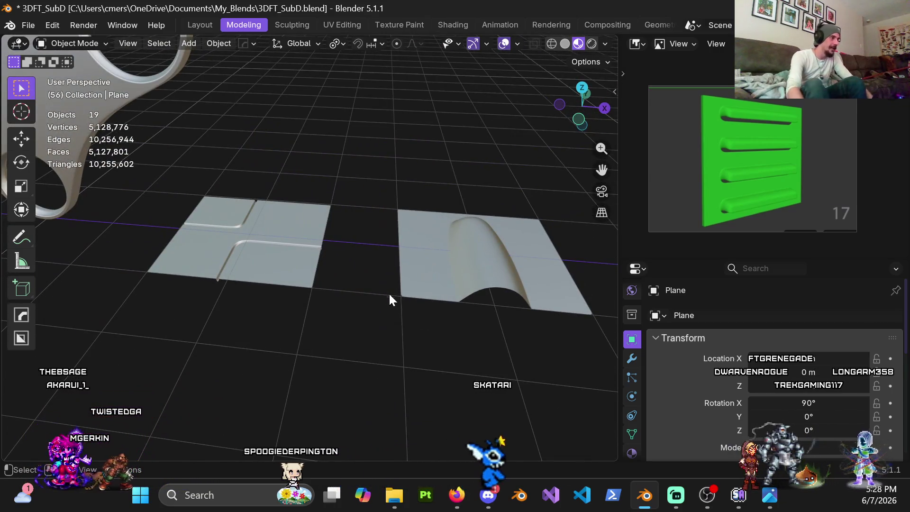
middle_click_drag(373, 308, 465, 319)
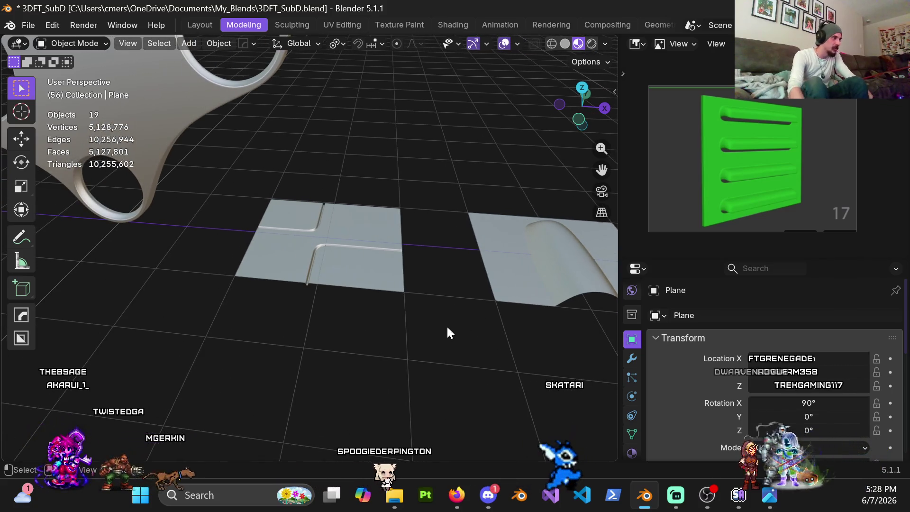
mouse_move(279, 268)
middle_mouse_down()
mouse_move(339, 327)
mouse_move(419, 325)
mouse_move(396, 282)
mouse_move(374, 419)
mouse_move(417, 240)
mouse_move(274, 179)
mouse_move(402, 297)
mouse_move(340, 308)
mouse_move(329, 276)
mouse_move(294, 300)
mouse_move(300, 246)
mouse_move(277, 323)
mouse_move(392, 313)
mouse_move(272, 327)
mouse_move(288, 306)
mouse_move(305, 220)
mouse_move(292, 301)
mouse_move(258, 267)
mouse_move(337, 270)
mouse_move(238, 270)
mouse_move(277, 331)
mouse_move(260, 319)
mouse_move(448, 199)
middle_mouse_up()
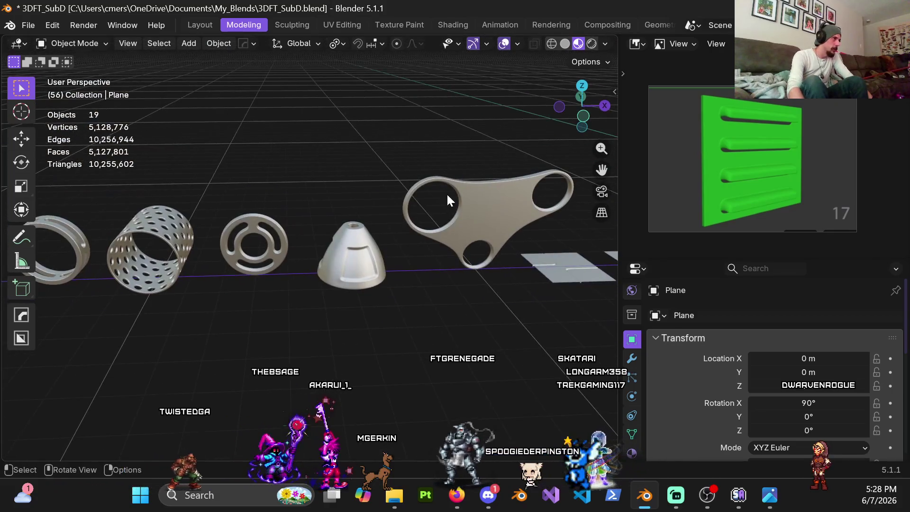
mouse_move(408, 300)
middle_mouse_down("shift")
mouse_move(474, 327)
mouse_move(414, 256)
mouse_move(568, 313)
mouse_move(440, 298)
middle_mouse_up("shift")
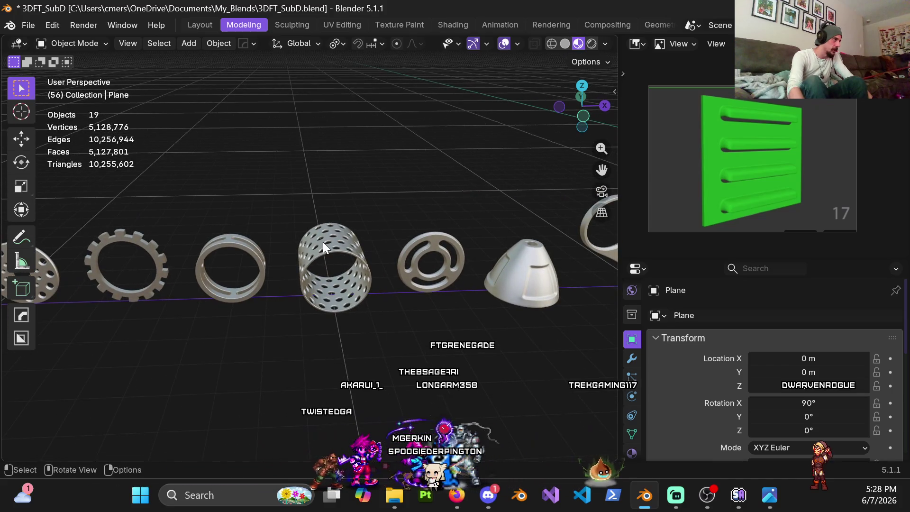
mouse_move(323, 242)
middle_mouse_down("shift")
mouse_move(385, 298)
mouse_move(411, 280)
middle_mouse_up("shift")
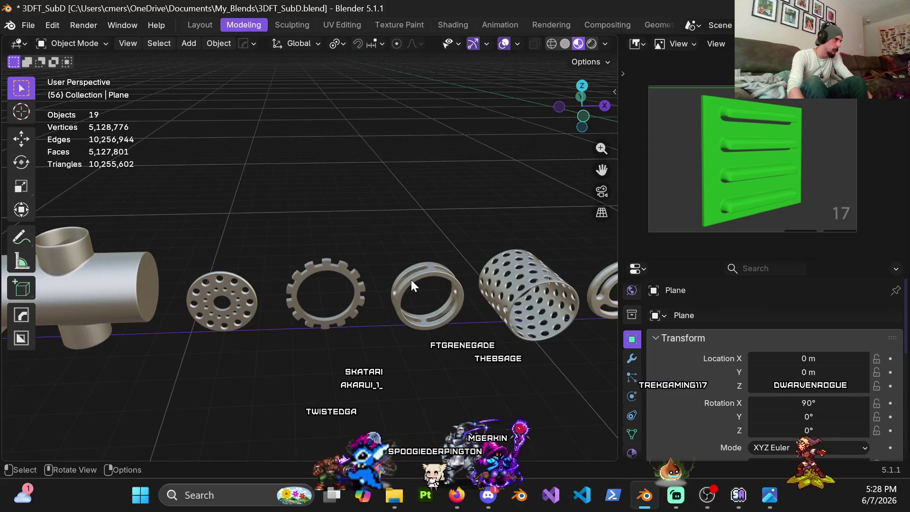
mouse_move(328, 264)
middle_mouse_down("shift")
mouse_move(414, 190)
mouse_move(399, 197)
middle_mouse_up("shift")
mouse_move(313, 224)
middle_mouse_down("shift")
mouse_move(372, 300)
mouse_move(283, 299)
mouse_move(335, 278)
middle_mouse_up("shift")
Step: Select the T-pipe and pan along the row of shapes toward the bracket
left_click(326, 261)
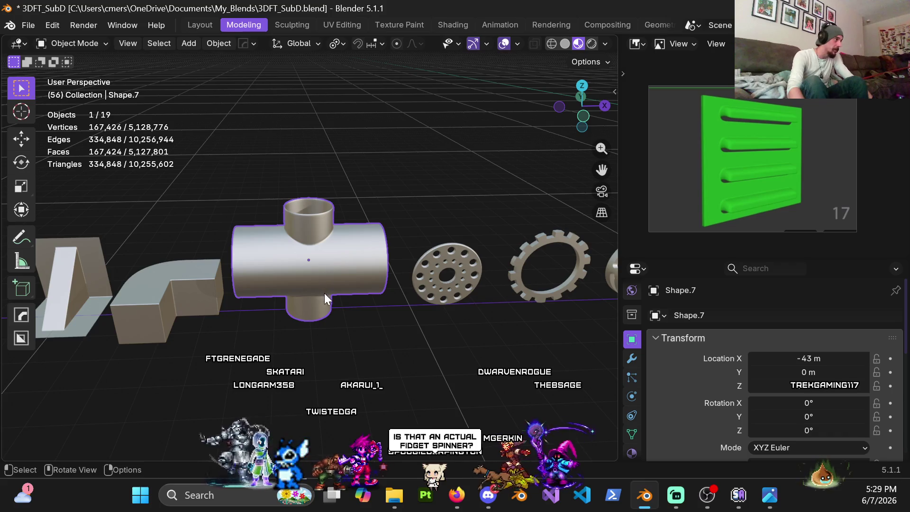
scroll(325, 293, "down", 3)
scroll(320, 303, "down", 3)
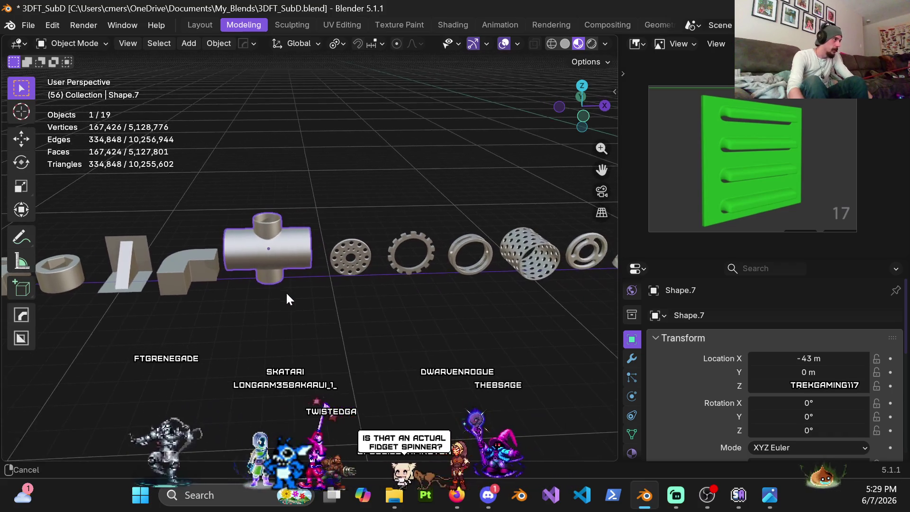
mouse_move(231, 279)
middle_mouse_down("shift")
mouse_move(255, 280)
mouse_move(176, 319)
middle_mouse_up("shift")
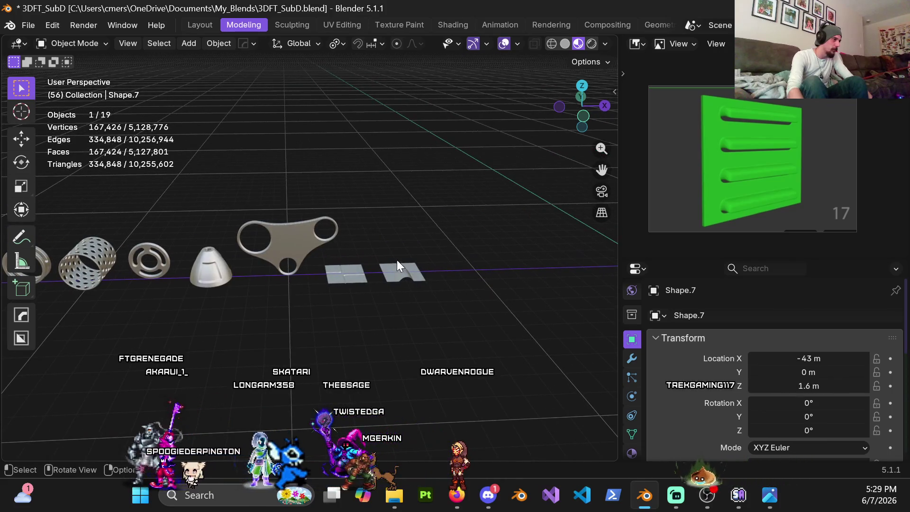
mouse_move(406, 274)
middle_mouse_down("shift")
mouse_move(325, 309)
mouse_move(505, 332)
middle_mouse_up("shift")
mouse_move(287, 261)
middle_mouse_down("shift")
mouse_move(322, 265)
mouse_move(358, 325)
mouse_move(345, 323)
mouse_move(375, 353)
mouse_move(386, 322)
mouse_move(376, 337)
mouse_move(296, 346)
mouse_move(362, 337)
middle_mouse_up("shift")
scroll(322, 266, "up", 3)
scroll(408, 271, "down", 3)
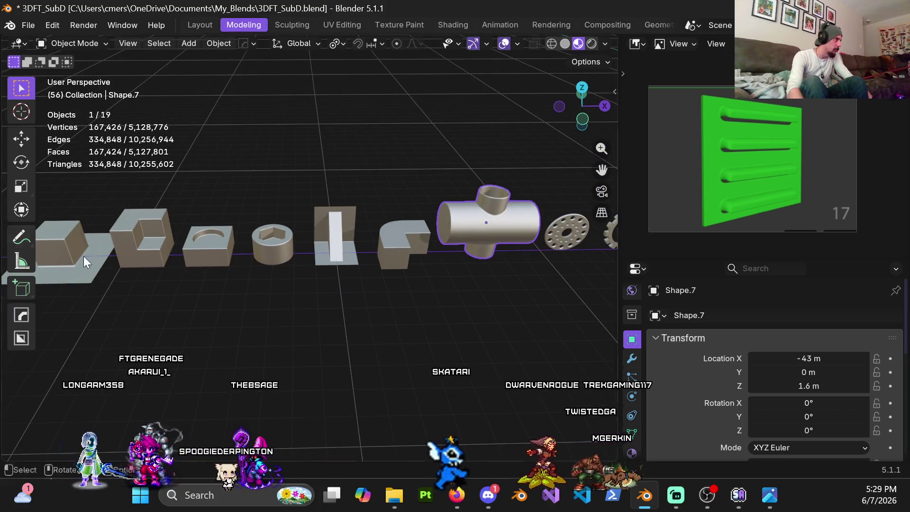
middle_click_drag(83, 256, 286, 274, "shift")
scroll(341, 311, "up", 2)
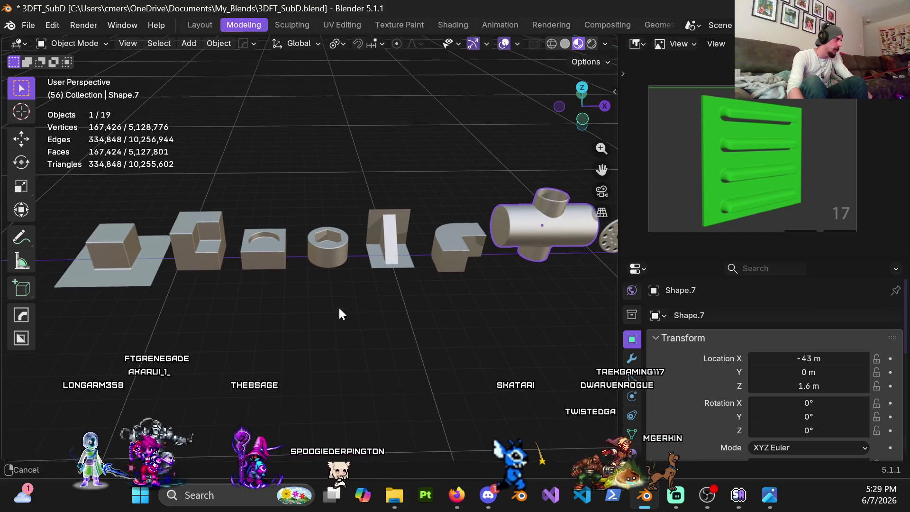
scroll(334, 265, "down", 2)
Step: Select Shape.5, the white-strip bracket at -50 m on X, and enter Edit Mode
left_click(331, 223)
scroll(337, 284, "up", 2)
scroll(341, 294, "up", 1)
key("Tab")
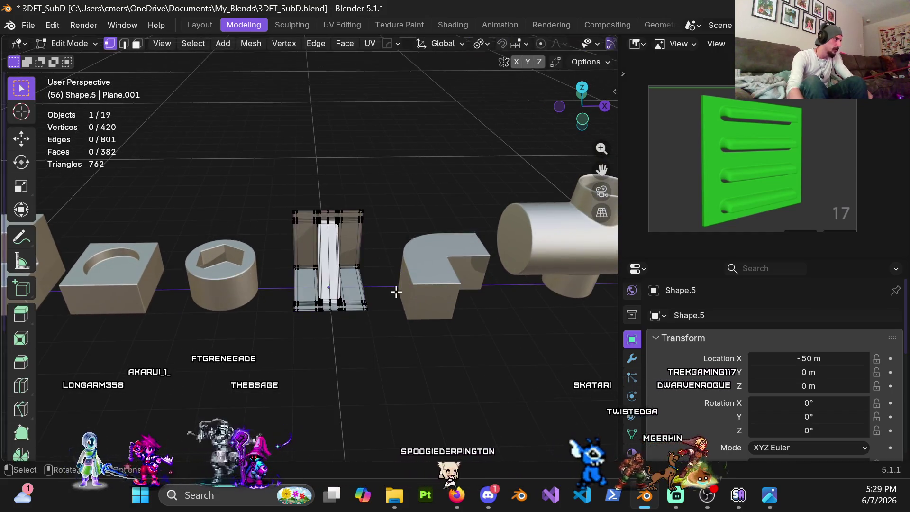
Step: Orbit around the bracket's mesh to study how it was built
scroll(409, 299, "up", 5)
mouse_move(408, 299)
middle_mouse_down()
mouse_move(450, 276)
mouse_move(370, 236)
mouse_move(467, 219)
mouse_move(455, 248)
mouse_move(326, 249)
mouse_move(334, 210)
middle_mouse_up()
scroll(335, 209, "down", 8)
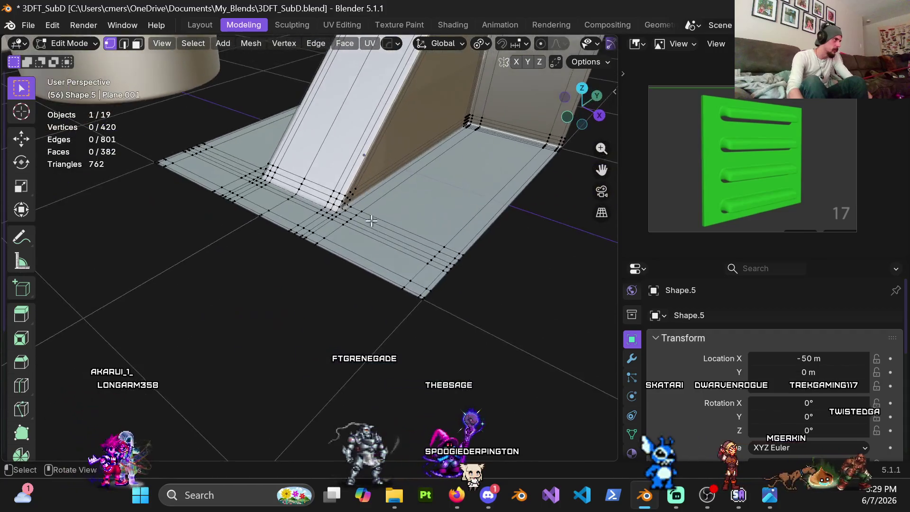
mouse_move(427, 209)
middle_mouse_down()
mouse_move(450, 201)
mouse_move(345, 213)
middle_mouse_up()
scroll(368, 219, "up", 4)
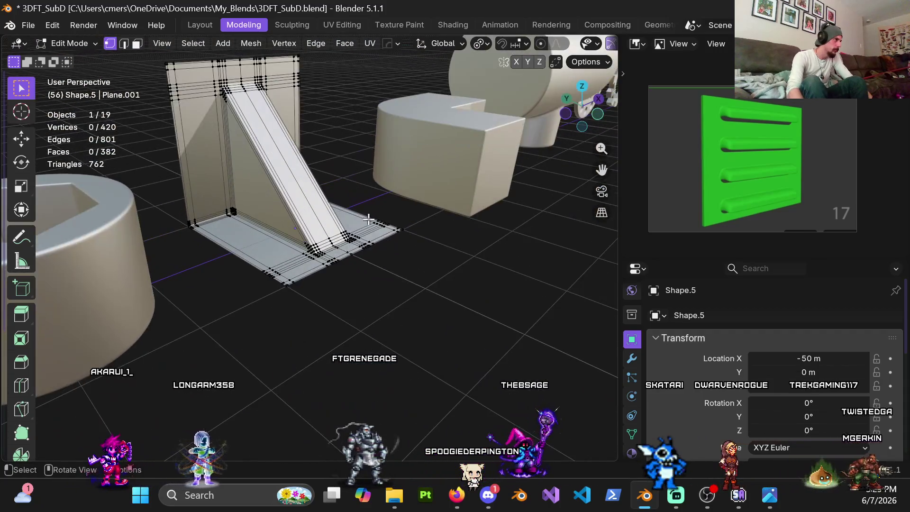
Step: Return to Object Mode, deselect, and box-select the whole row of old shapes
key("Tab")
scroll(368, 219, "down", 5)
mouse_move(453, 270)
middle_mouse_down()
mouse_move(402, 217)
mouse_move(224, 240)
mouse_move(339, 244)
mouse_move(332, 275)
mouse_move(344, 274)
middle_mouse_up()
left_click(331, 275)
scroll(355, 275, "down", 1)
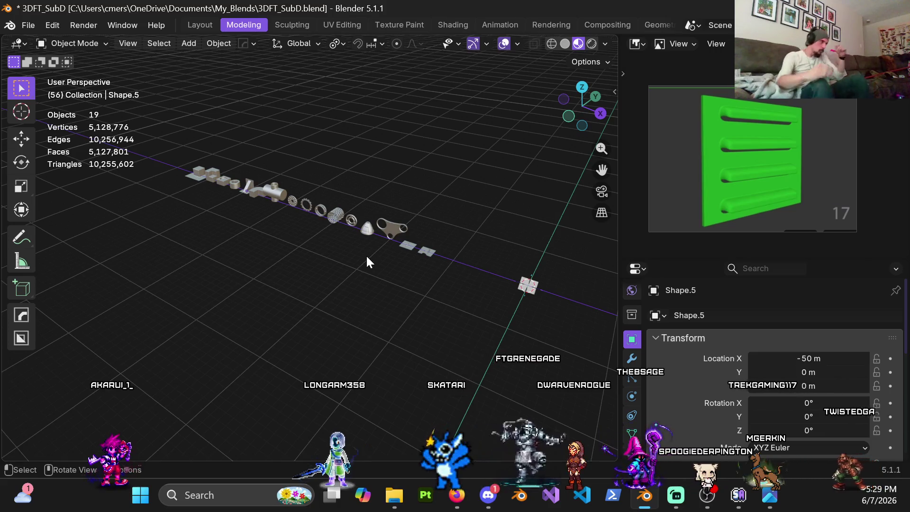
left_click_drag(176, 143, 351, 279)
Step: Hide the row of old shapes, then the two remaining old planes
key("h")
mouse_move(477, 284)
middle_mouse_down("shift")
mouse_move(214, 249)
mouse_move(343, 250)
mouse_move(234, 230)
middle_mouse_up("shift")
scroll(286, 233, "down", 6)
left_click_drag(289, 240, 405, 324)
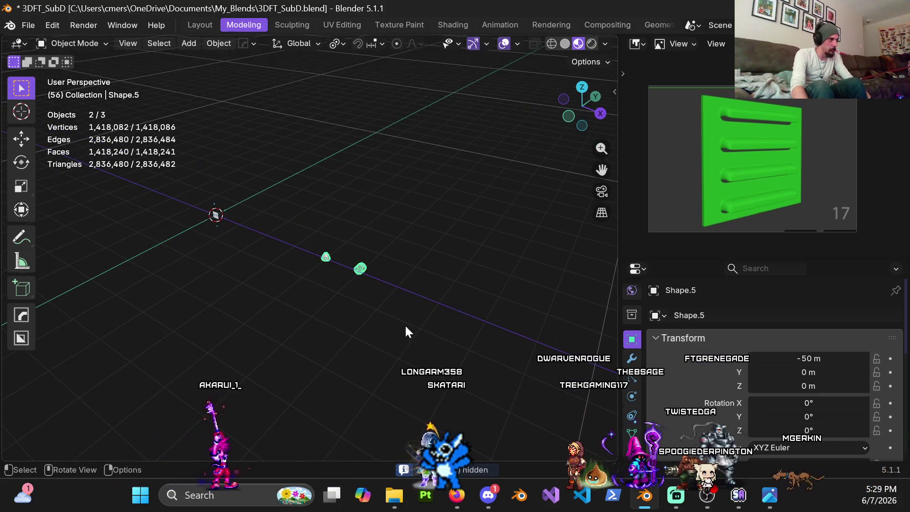
key("h")
mouse_move(367, 312)
middle_mouse_down("shift")
mouse_move(211, 138)
mouse_move(437, 301)
mouse_move(290, 200)
middle_mouse_up("shift")
scroll(437, 301, "up", 4)
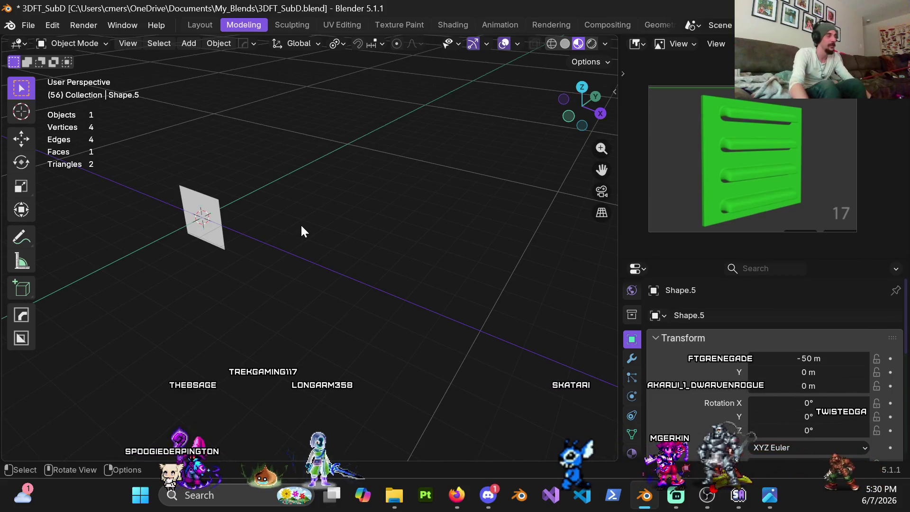
Step: Edit the upright plane in front orthographic view and add one horizontal loop cut across it
scroll(300, 223, "up", 4)
mouse_move(199, 208)
middle_mouse_down("shift")
mouse_move(353, 193)
mouse_move(307, 175)
middle_mouse_up("shift")
left_click(251, 243)
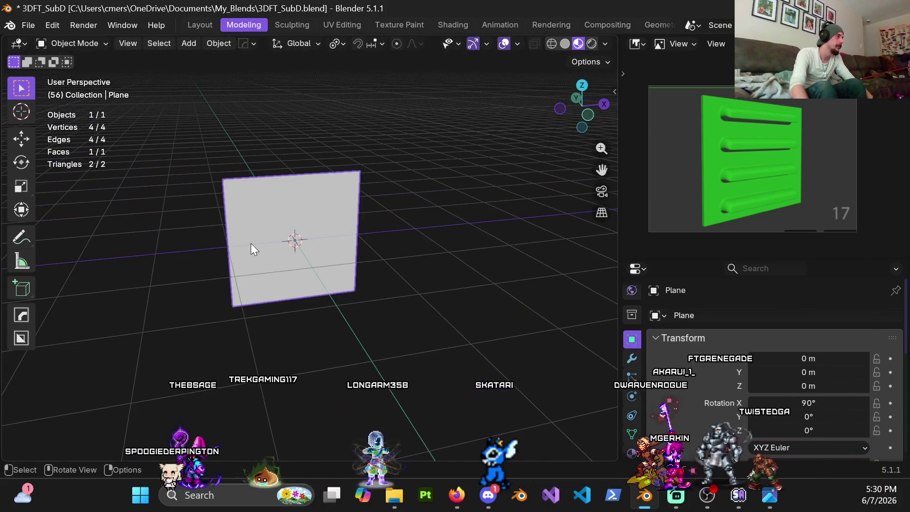
key("Tab")
scroll(320, 262, "up", 3)
mouse_move(320, 261)
middle_mouse_down()
mouse_move(234, 189)
mouse_move(279, 252)
mouse_move(286, 221)
middle_mouse_up()
scroll(291, 253, "down", 3)
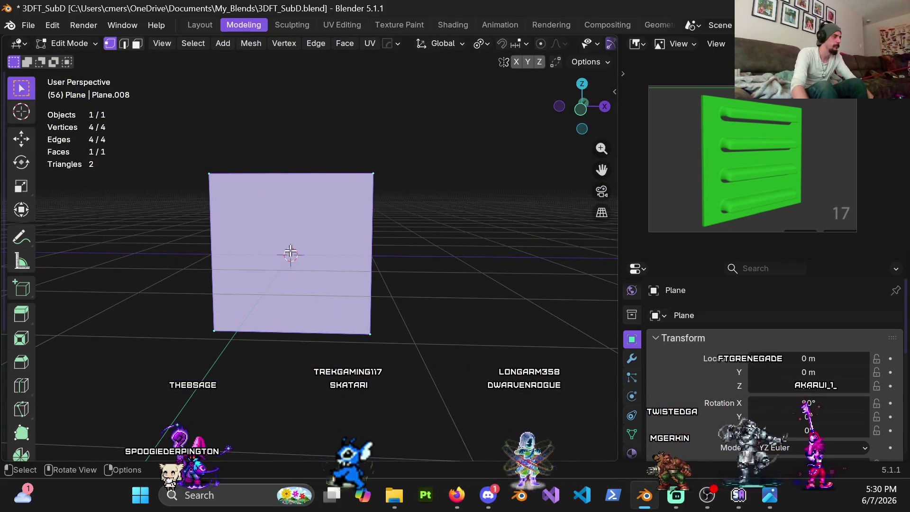
key("KP_1")
key("ctrl+r")
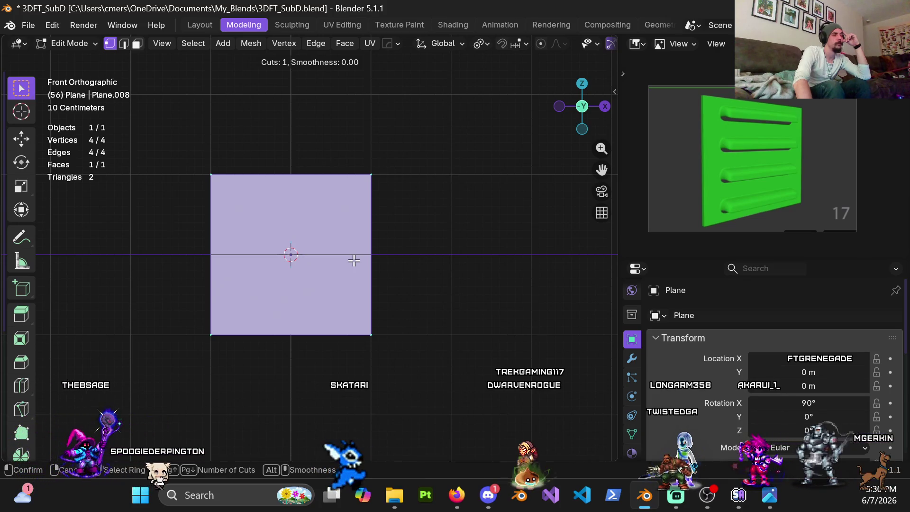
left_click(354, 260)
Step: Leave the new edge loop centred on the plane and recentre the view
right_click(358, 263)
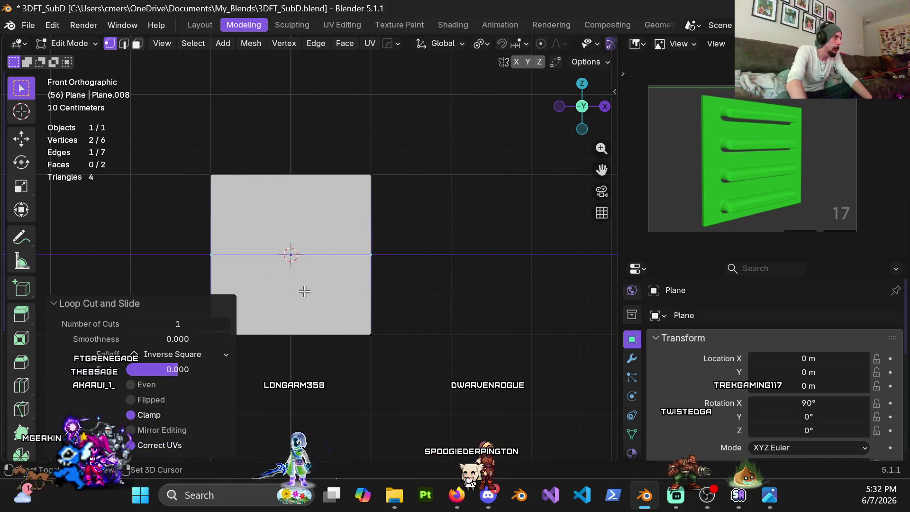
middle_click_drag(304, 291, 362, 289, "shift")
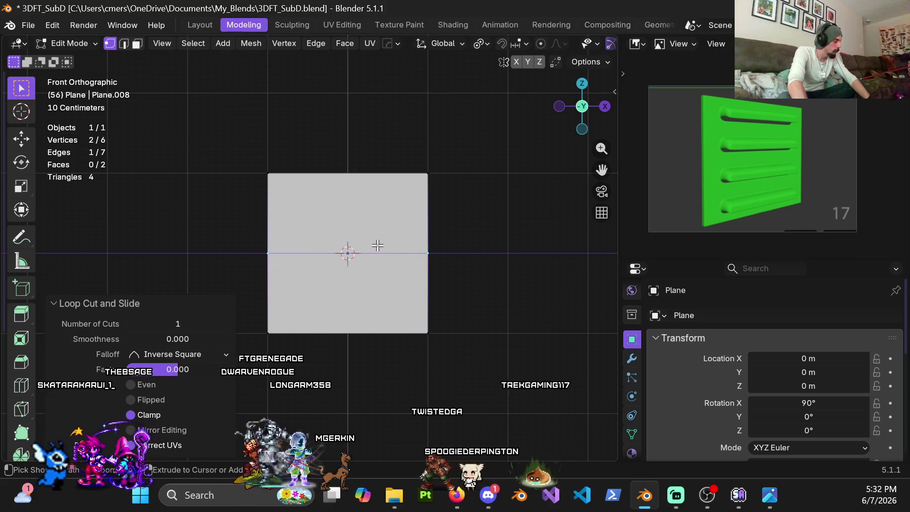
Step: Bevel the centre edge to a 0.5 m width with 2 segments
key("2")
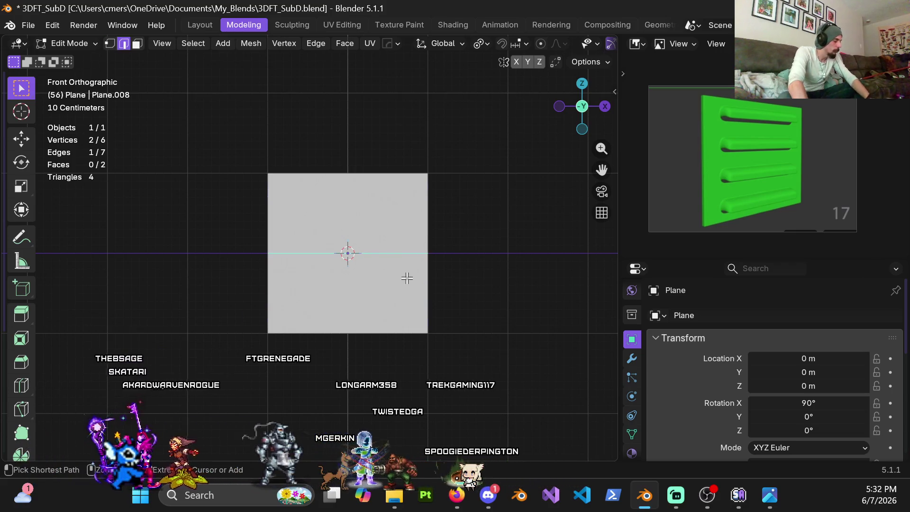
key("ctrl+b")
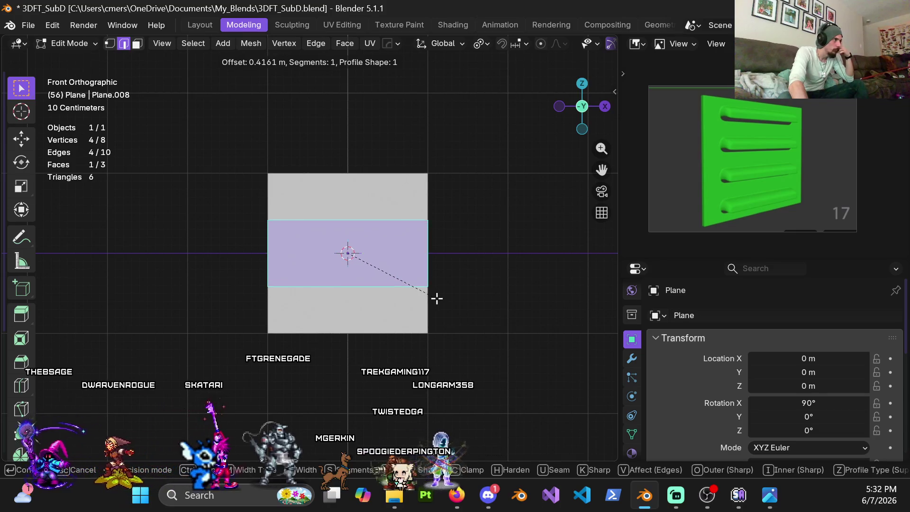
scroll(437, 298, "up", 1)
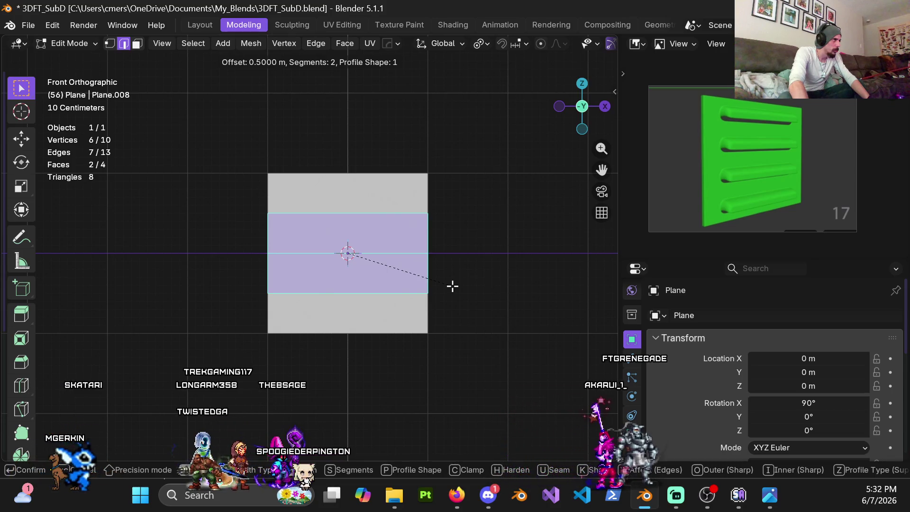
left_click(452, 286)
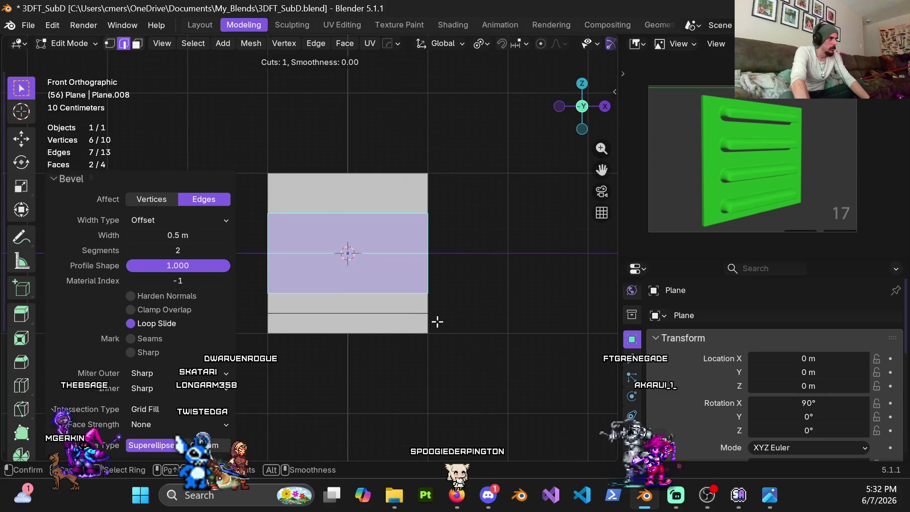
Step: Add evenly spaced two-cut loops in the bottom and lower faces of the plane
scroll(437, 322, "up", 1)
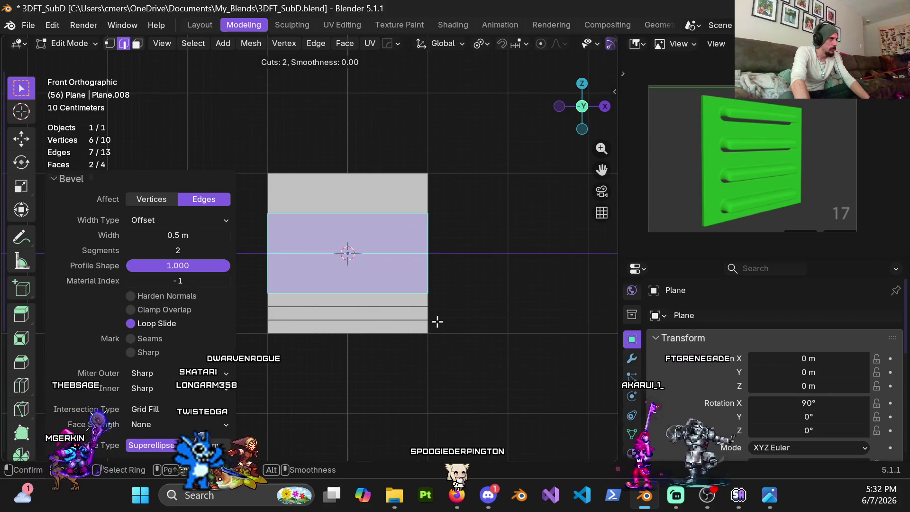
left_click(437, 322)
right_click(436, 321)
key("ctrl+f")
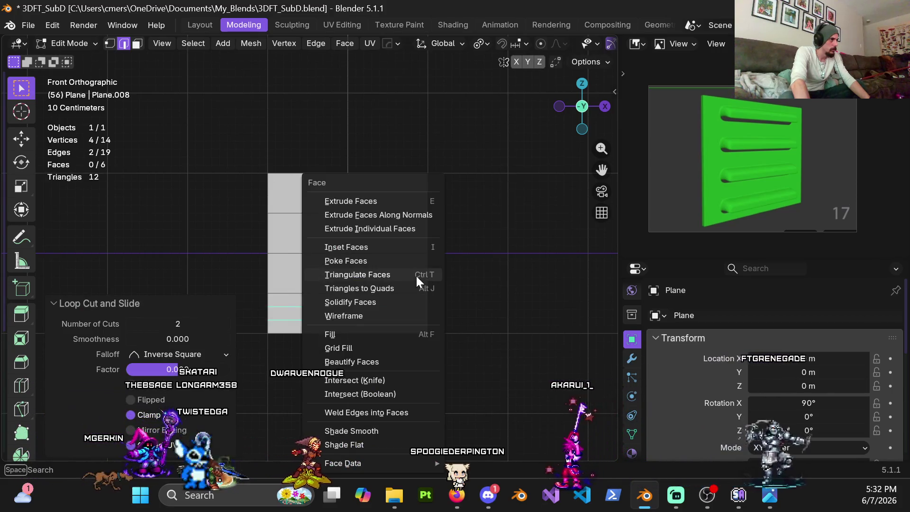
key("Escape")
key("ctrl+r")
scroll(426, 270, "up", 1)
left_click(422, 269)
right_click(423, 269)
Step: Try a loop cut in the upper-middle face, then undo the three-cut result
key("ctrl+r")
scroll(427, 242, "up", 2)
left_click(427, 241)
right_click(446, 241)
key("ctrl+z")
Step: Add two-cut loops in the upper face and near the top, then deselect everything
key("ctrl+r")
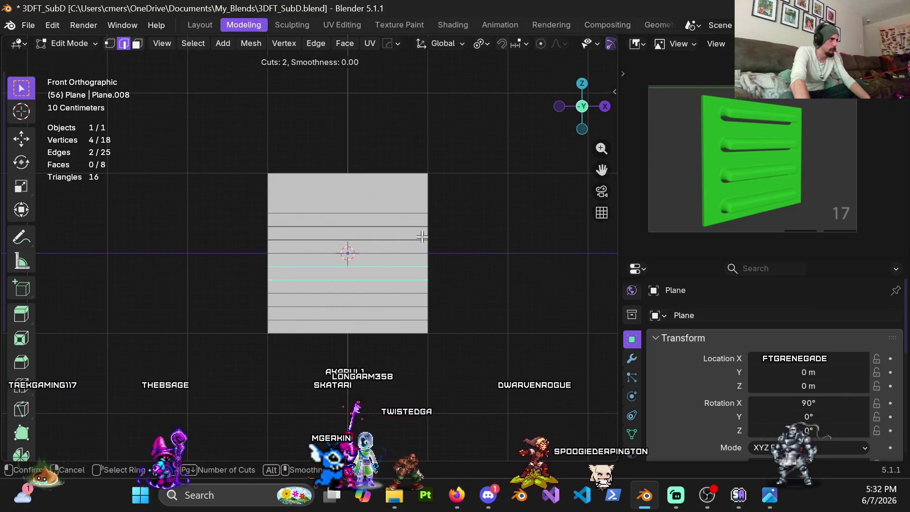
scroll(422, 237, "up", 1)
left_click(422, 237)
right_click(422, 237)
key("ctrl+r")
scroll(419, 192, "up", 1)
left_click(422, 198)
right_click(422, 198)
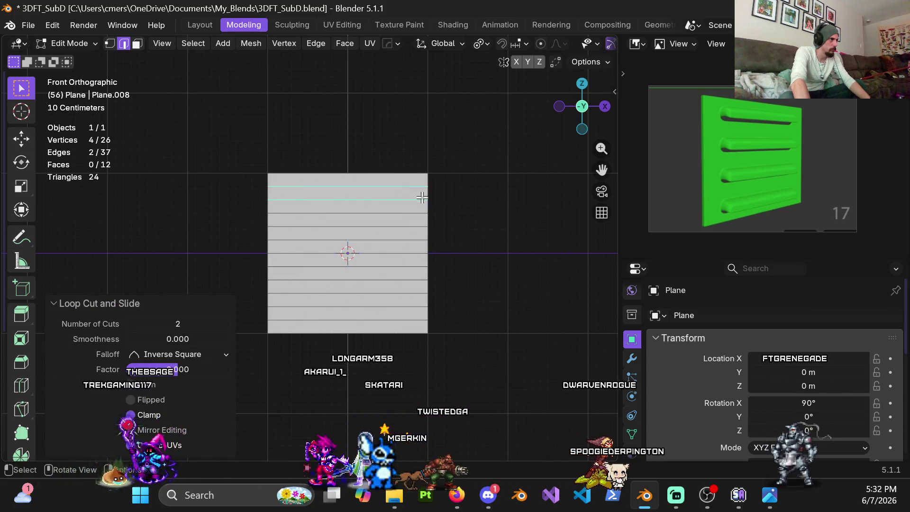
left_click(449, 286)
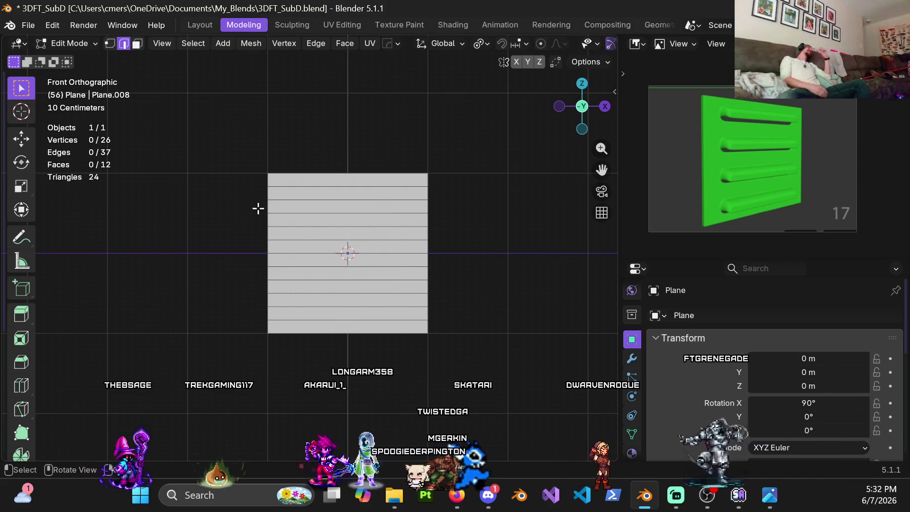
scroll(258, 208, "up", 1)
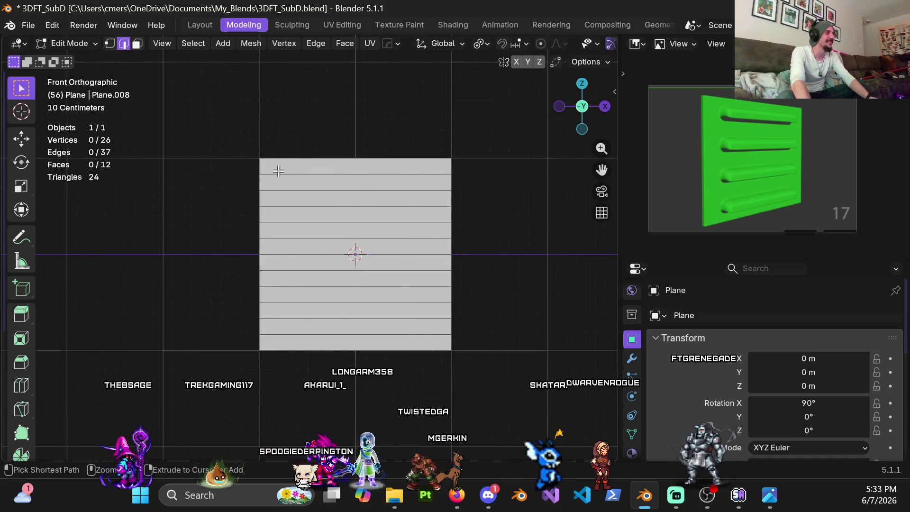
key("ctrl+r")
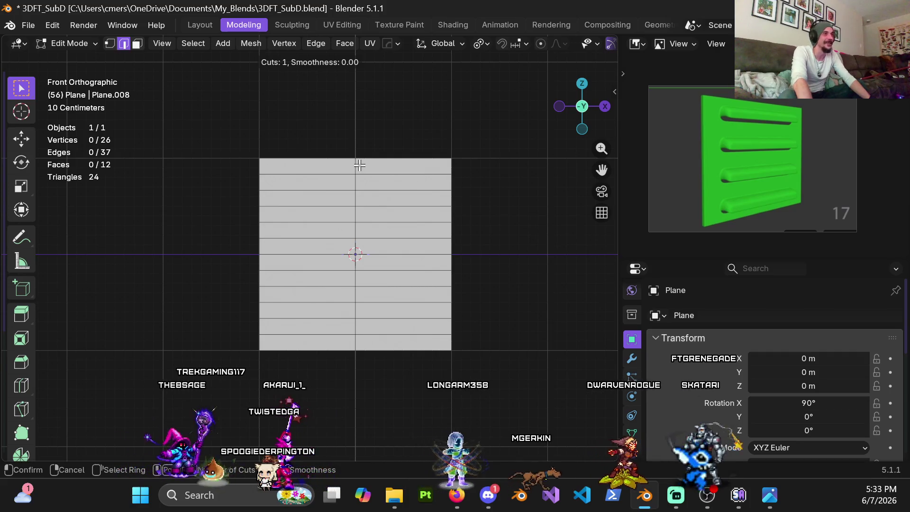
Step: Cut a vertical loop down the plane's middle and bevel it 0.7 m wide with 2 segments
left_click(359, 165)
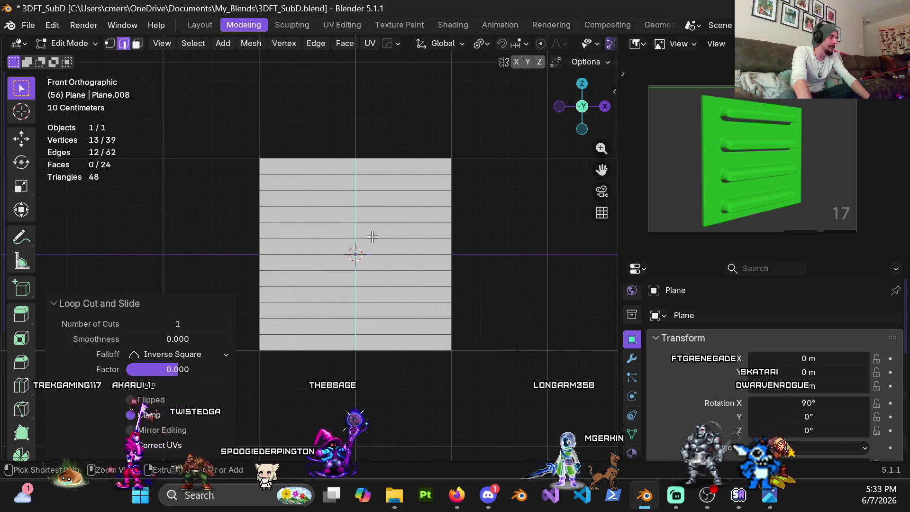
key("ctrl+b")
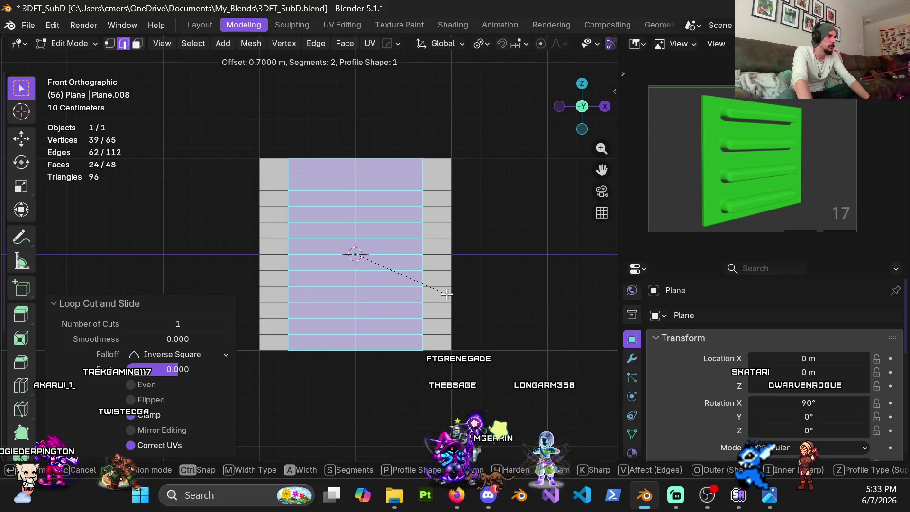
left_click(446, 295)
mouse_move(338, 196)
middle_mouse_down("shift")
mouse_move(358, 149)
mouse_move(366, 210)
mouse_move(317, 276)
mouse_move(337, 295)
middle_mouse_up("shift")
Step: Select the whole mesh and extrude it 0.04 m along Y into a thin slab
key("a")
key("KP_5")
key("KP_7")
scroll(337, 295, "up", 10)
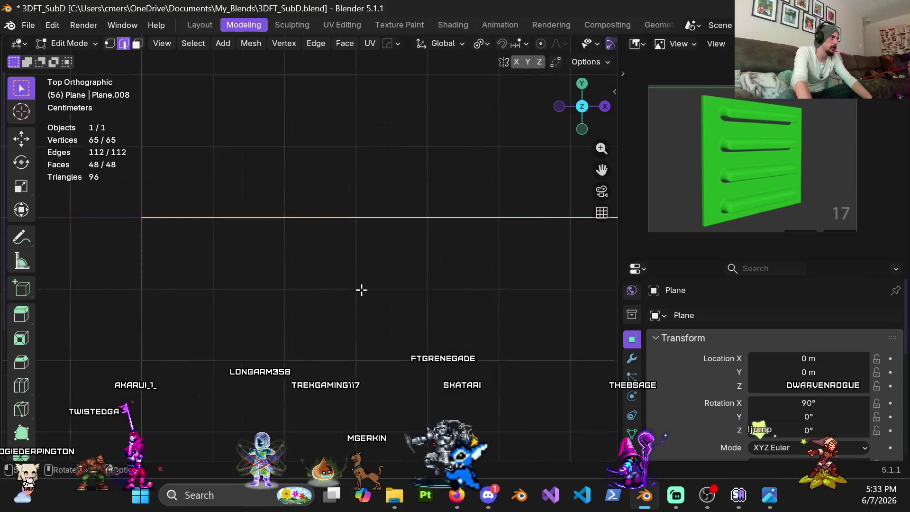
scroll(351, 285, "up", 2)
middle_click_drag(349, 284, 390, 305, "shift")
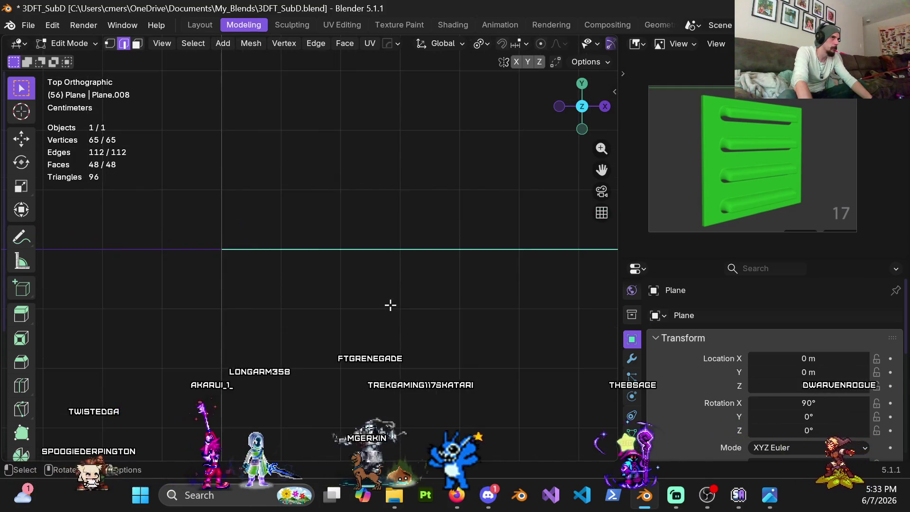
scroll(390, 305, "up", 1)
key("e")
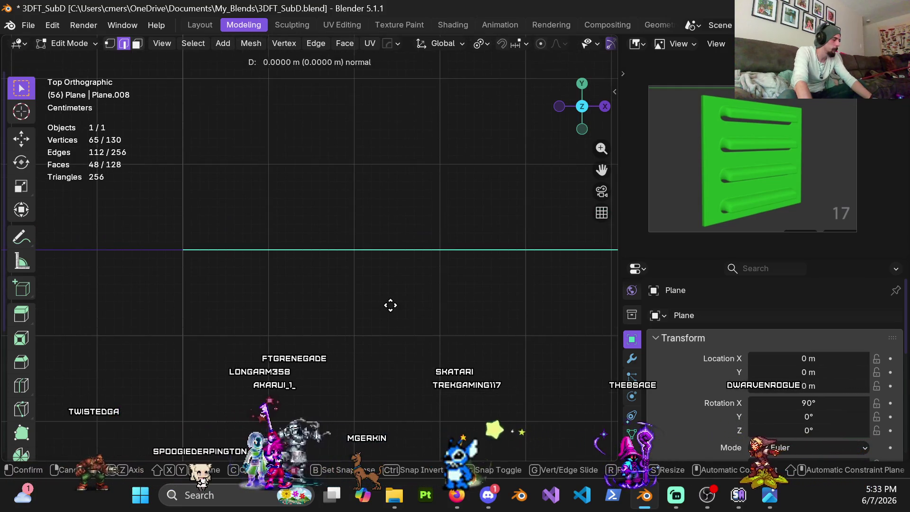
left_click(383, 278)
mouse_move(309, 258)
middle_mouse_down()
mouse_move(382, 207)
mouse_move(322, 190)
mouse_move(417, 248)
mouse_move(386, 142)
mouse_move(379, 147)
middle_mouse_up()
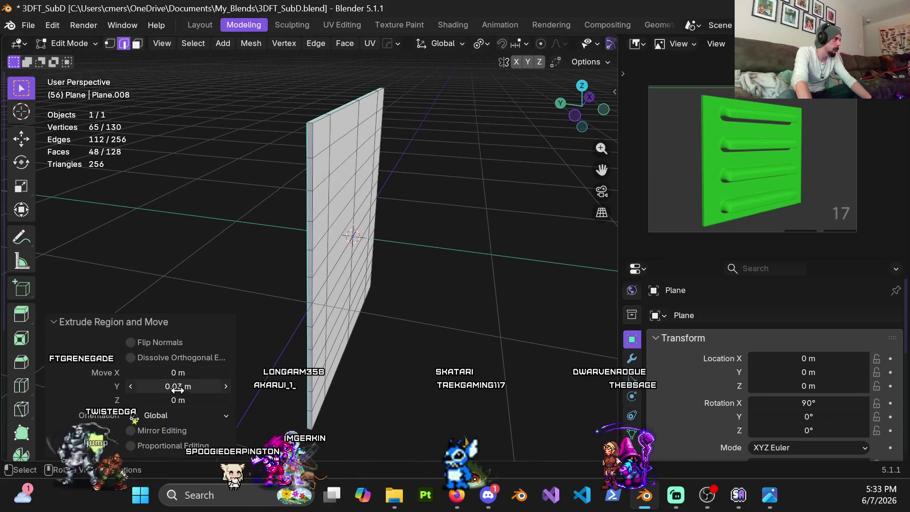
key("Return")
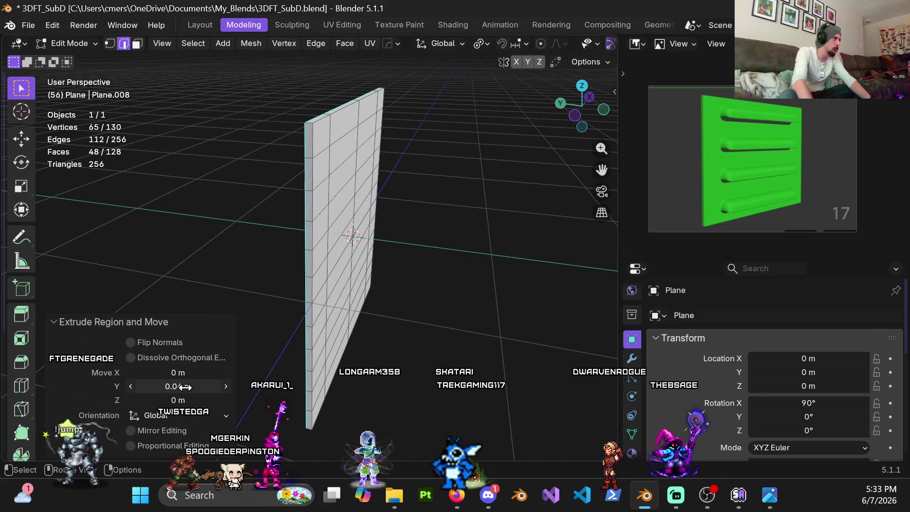
Step: Inspect the slab in Object Mode, then return to Edit Mode in front view
middle_click_drag(398, 193, 370, 197)
key("Tab")
mouse_move(273, 191)
middle_mouse_down()
mouse_move(249, 189)
mouse_move(333, 186)
mouse_move(272, 194)
mouse_move(264, 185)
mouse_move(288, 158)
middle_mouse_up()
key("Tab")
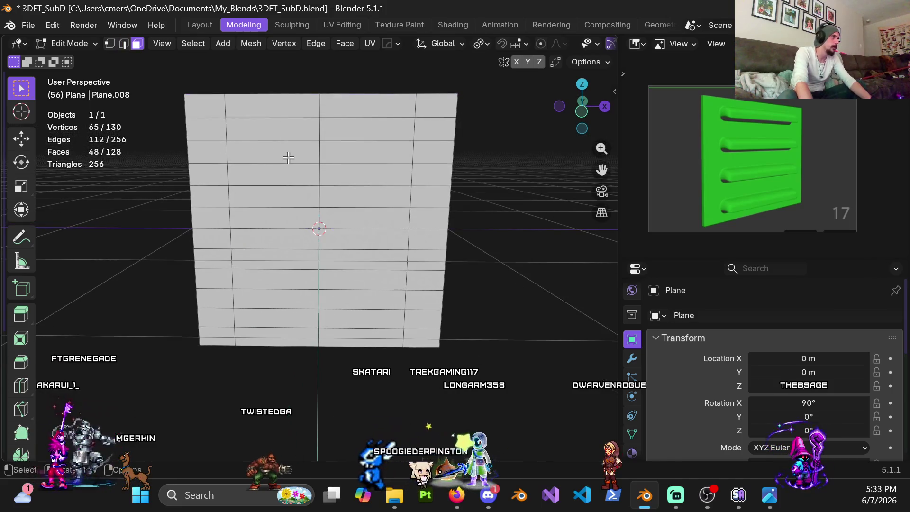
key("KP_1")
Step: Select the faces of the four horizontal bar rows
left_click(271, 140, "shift")
left_click(323, 140, "shift")
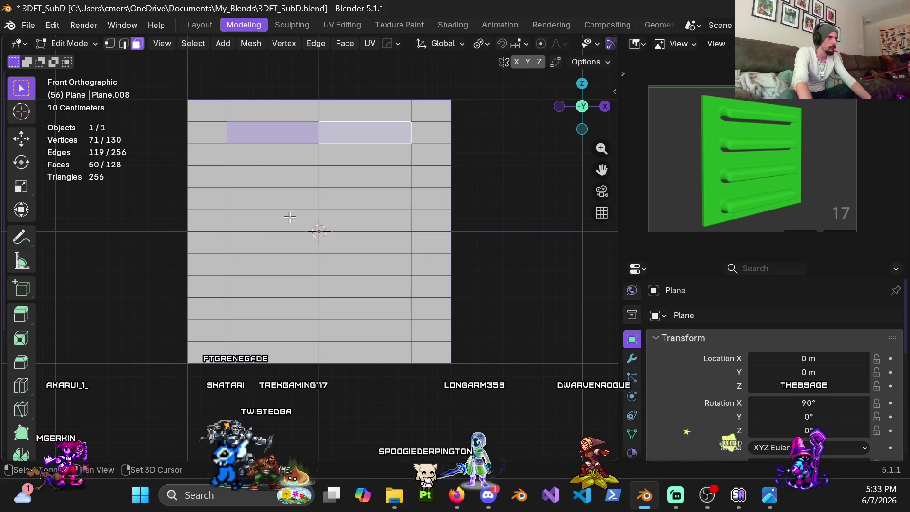
left_click(294, 201, "shift")
left_click(332, 201, "shift")
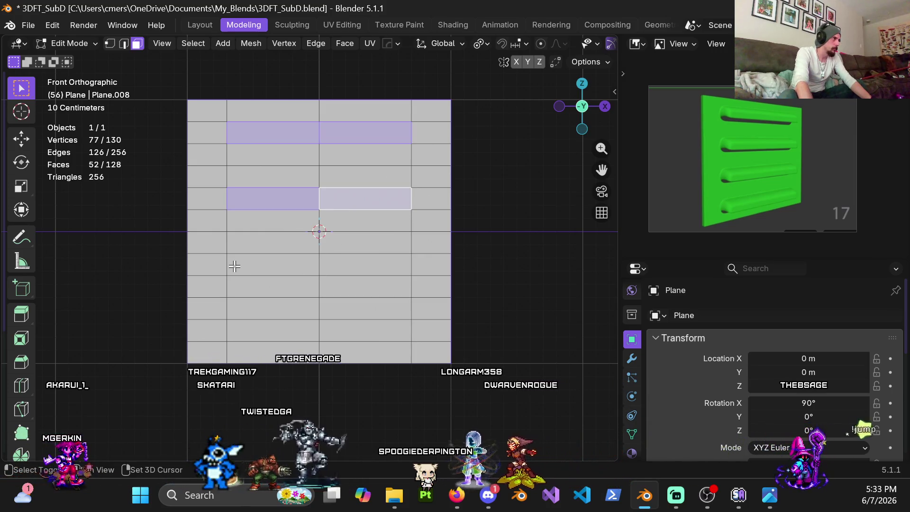
left_click(303, 264, "shift")
left_click(332, 266, "shift")
left_click(263, 332, "shift")
left_click(343, 333, "shift")
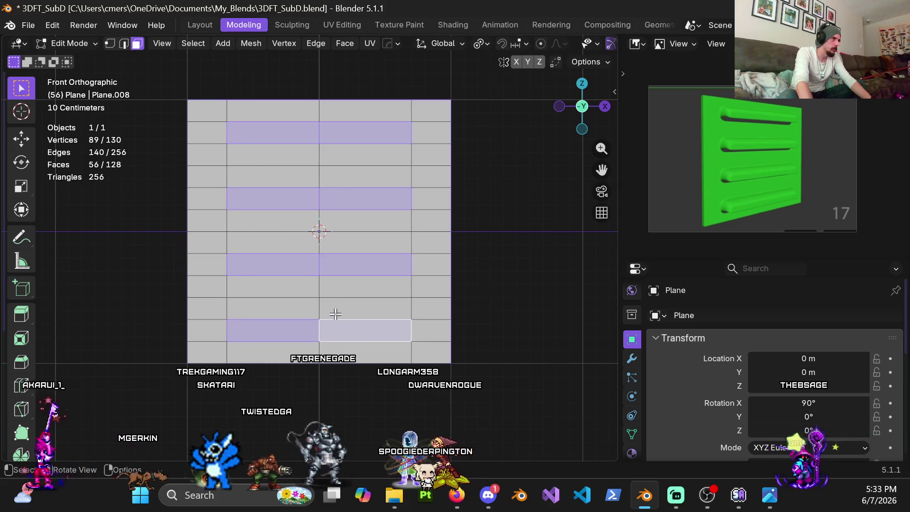
scroll(334, 224, "down", 2)
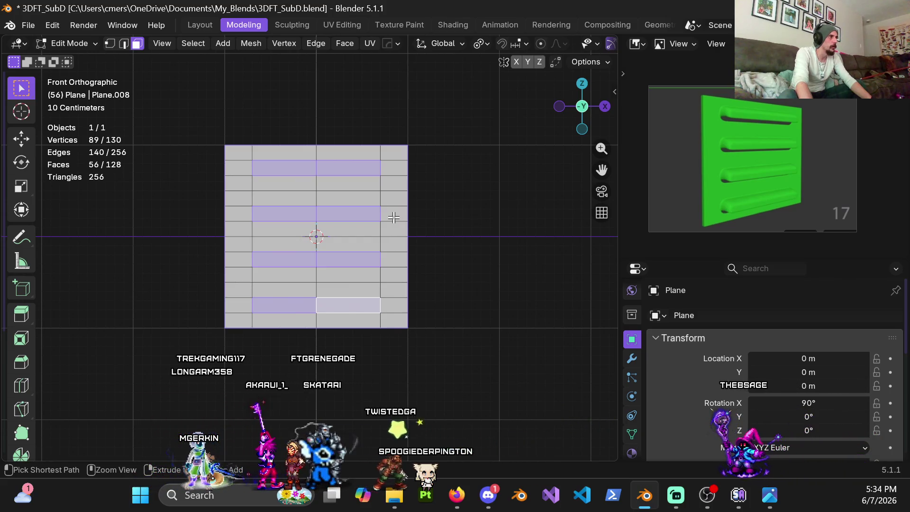
Step: Add four single horizontal support loop cuts beside the bars
key("ctrl+r")
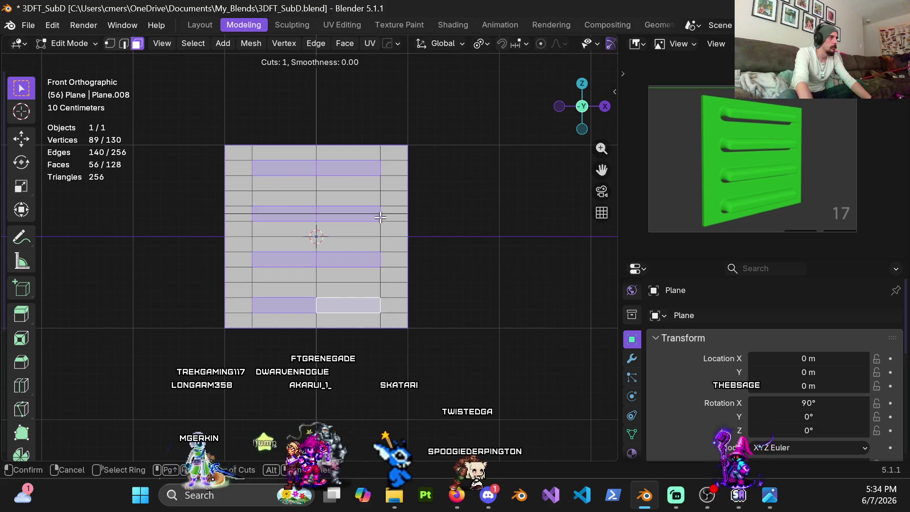
left_click(381, 217)
right_click(390, 169)
key("ctrl+r")
left_click(374, 171)
right_click(376, 174)
key("ctrl+r")
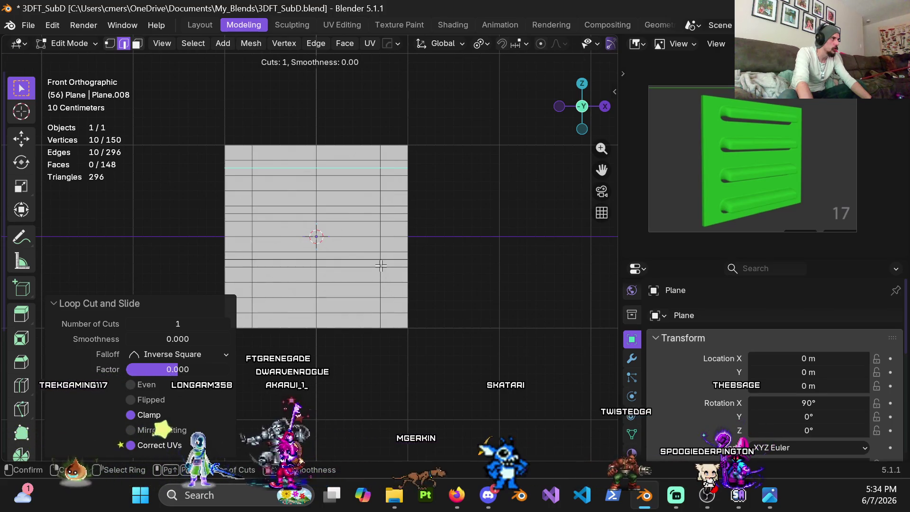
left_click(380, 266)
right_click(381, 268)
key("ctrl+r")
left_click(379, 305)
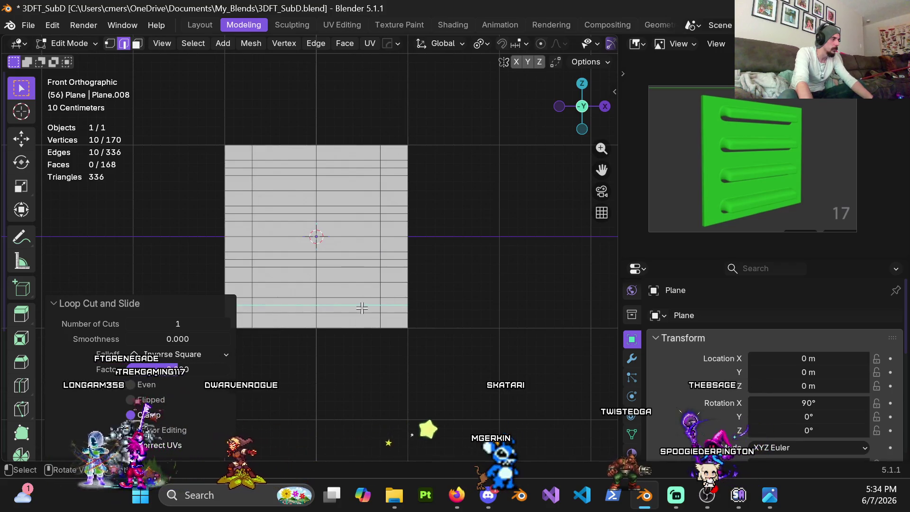
key("3")
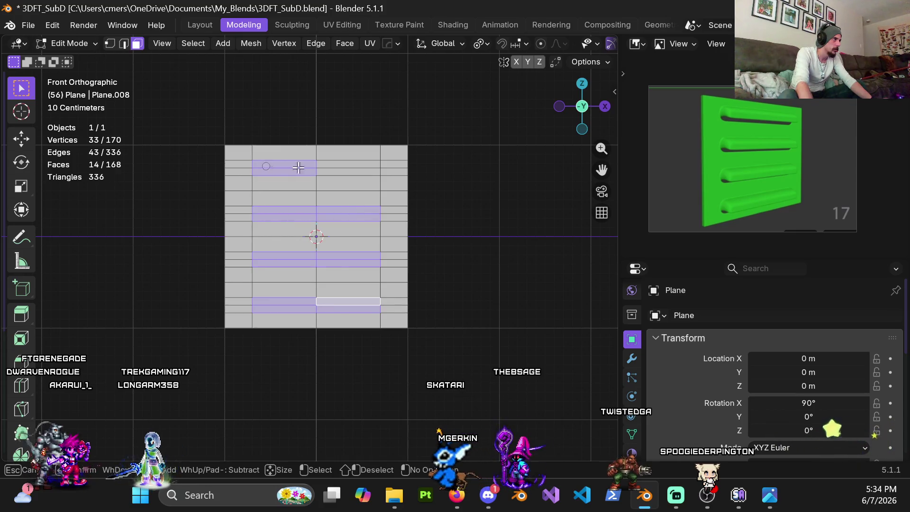
Step: Start an inset on the four selected bar faces, adjusting its depth
mouse_move(342, 252)
middle_mouse_down()
mouse_move(289, 224)
mouse_move(316, 269)
mouse_move(331, 223)
mouse_move(321, 248)
mouse_move(317, 240)
mouse_move(332, 232)
middle_mouse_up()
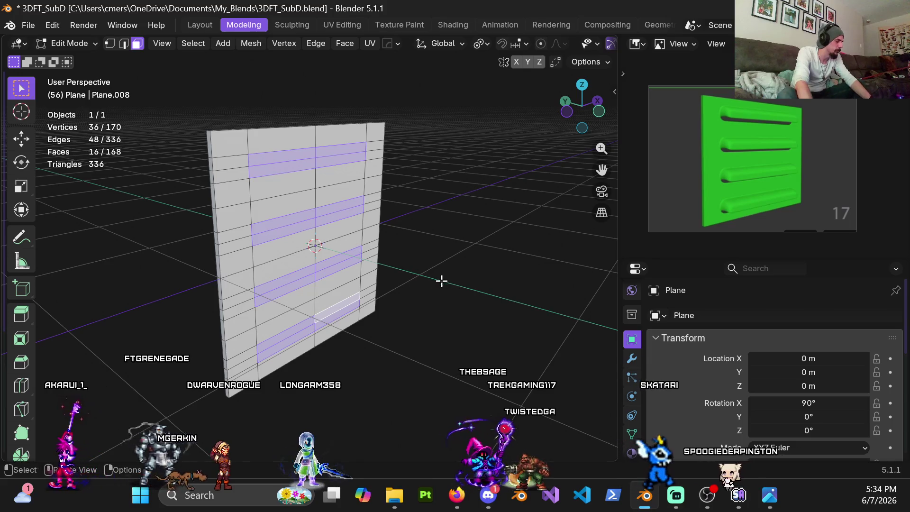
key("i")
key("ctrl")
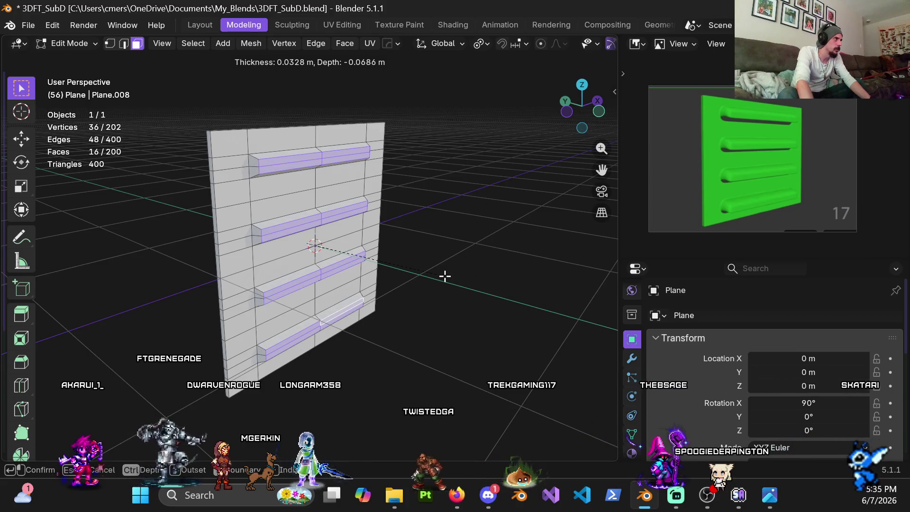
Step: Give the bar inset 0.04 m thickness and -0.08 m depth, after first trying -0.06 m
left_click(445, 276)
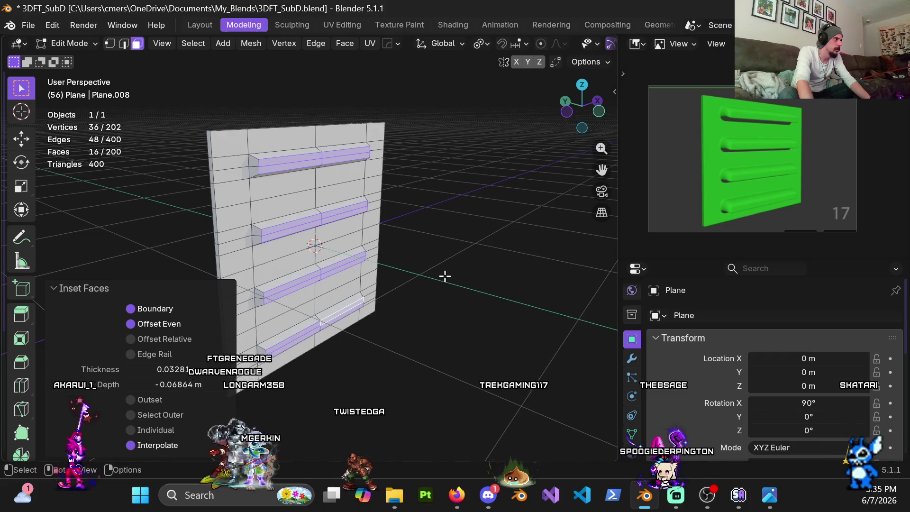
left_click(164, 371)
type("0.04")
key("Tab")
type("-0.0")
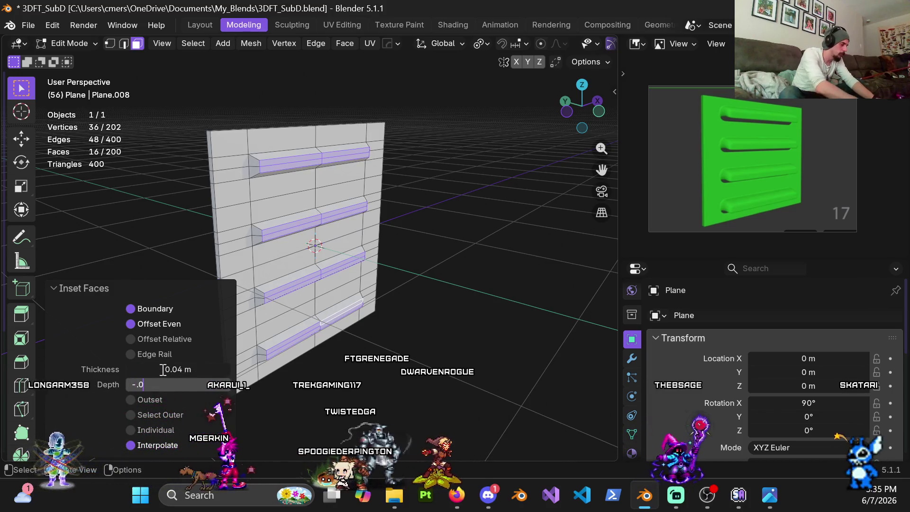
type("6")
key("Return")
mouse_move(350, 222)
middle_mouse_down("ctrl")
mouse_move(349, 198)
mouse_move(311, 166)
mouse_move(400, 168)
mouse_move(317, 196)
mouse_move(294, 189)
mouse_move(284, 213)
middle_mouse_up("ctrl")
left_click(155, 384)
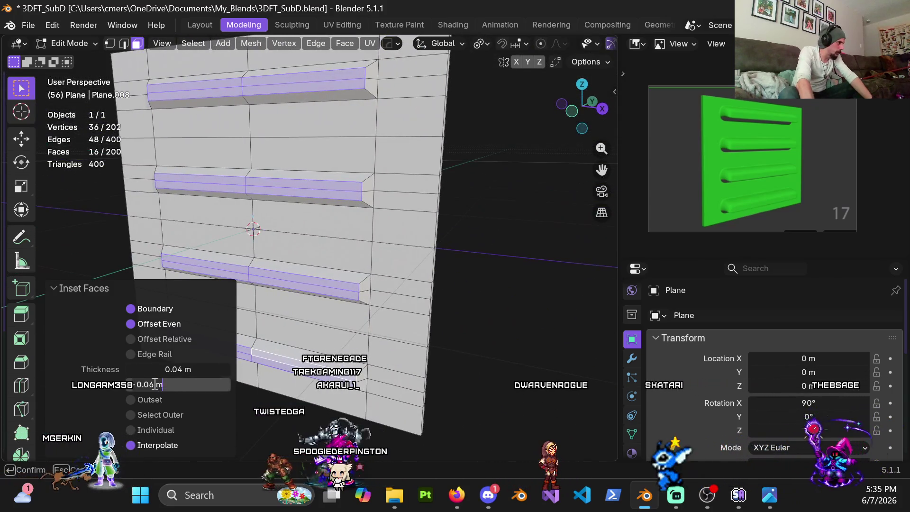
type("-0.08")
key("Return")
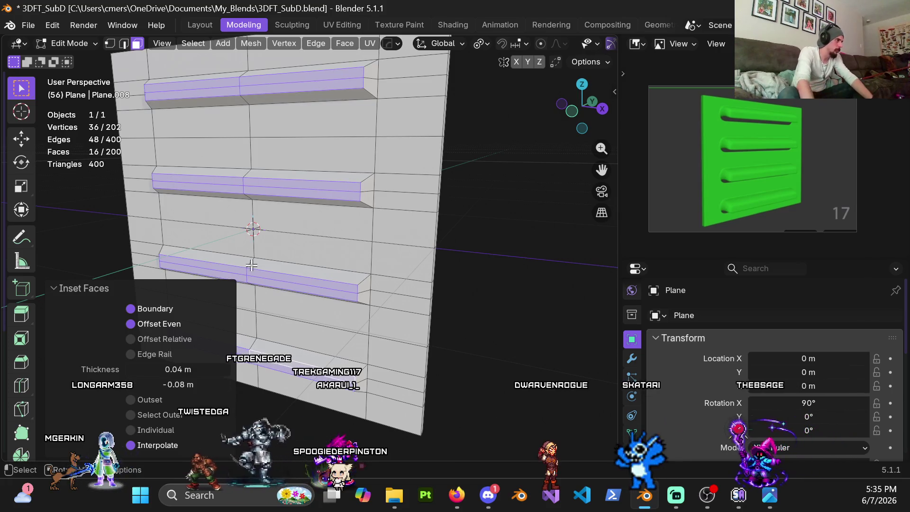
scroll(148, 204, "down", 3)
mouse_move(149, 204)
middle_mouse_down()
mouse_move(378, 215)
mouse_move(421, 237)
mouse_move(337, 241)
middle_mouse_up()
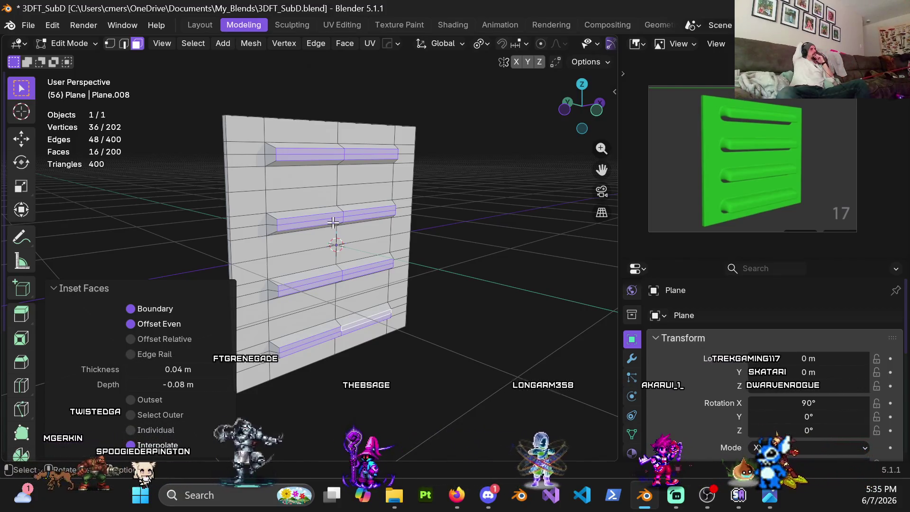
Step: Undo the inset and re-inset the bar strips flat with 0.02 m thickness
key("ctrl+z")
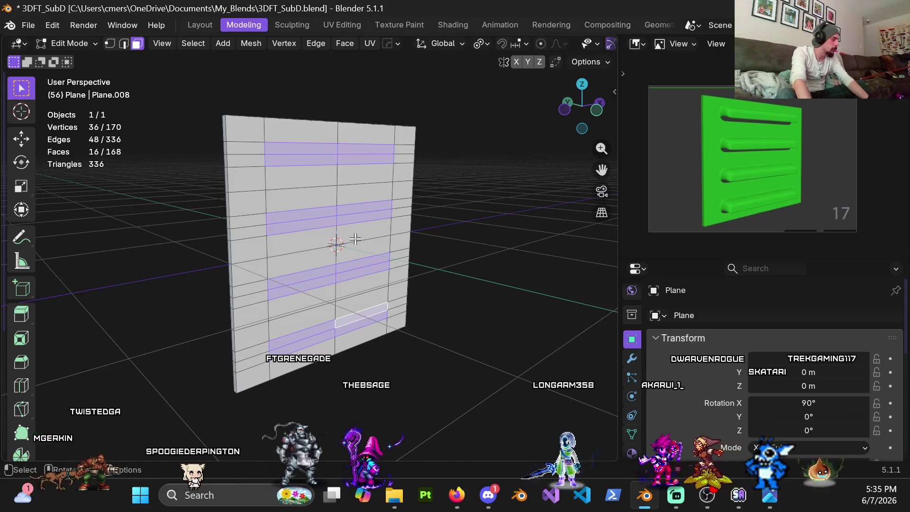
key("i")
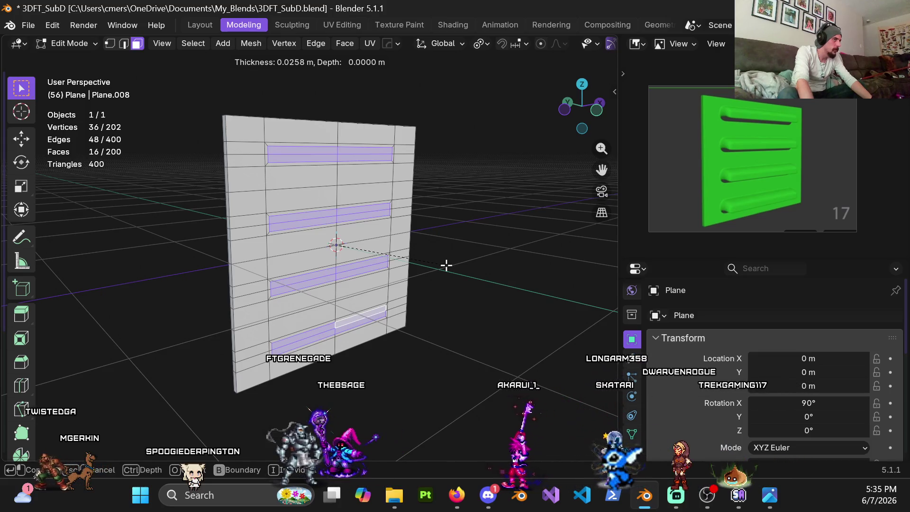
left_click(446, 265)
left_click(164, 373)
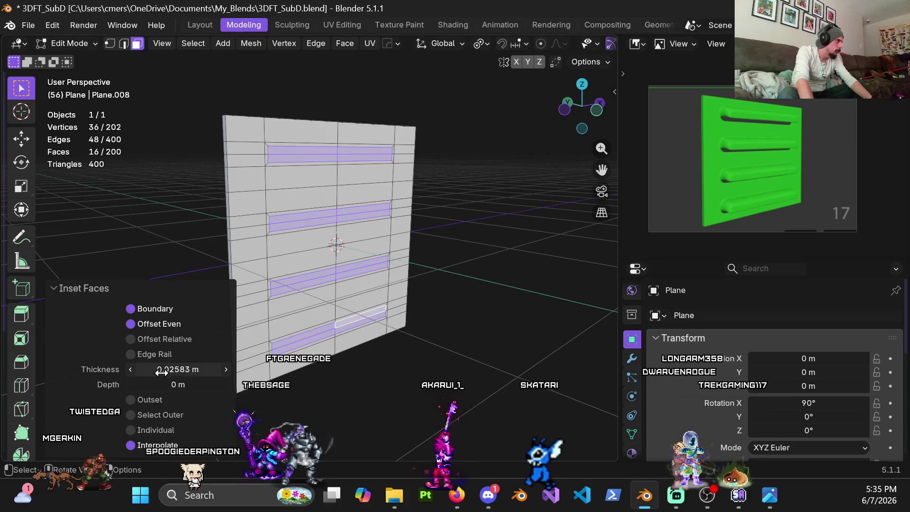
type(".0")
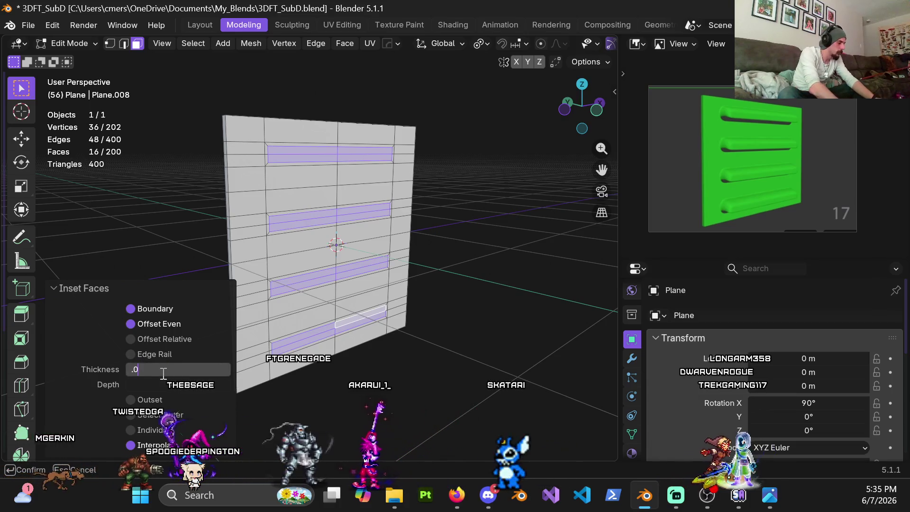
type("2")
key("Return")
Step: Begin a second inset inside the bar faces
mouse_move(305, 223)
middle_mouse_down()
mouse_move(300, 240)
mouse_move(366, 270)
middle_mouse_up()
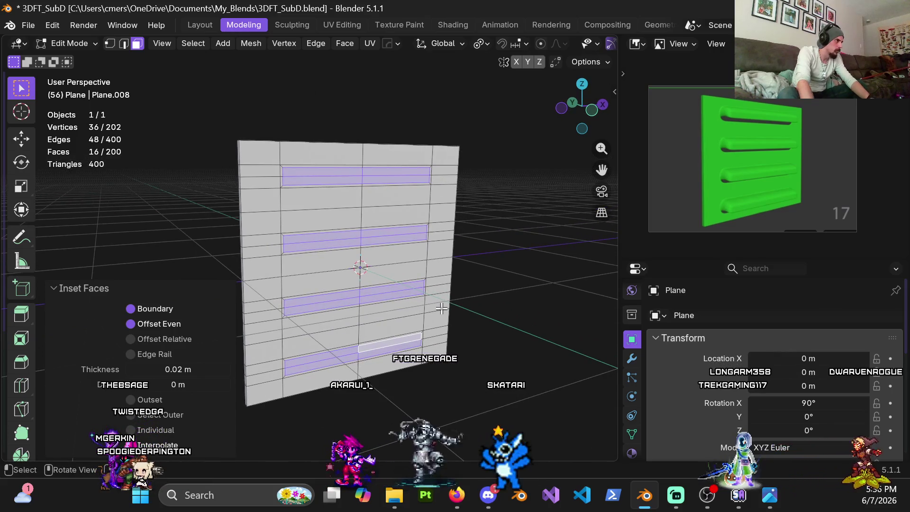
middle_click_drag(418, 306, 467, 308)
key("i")
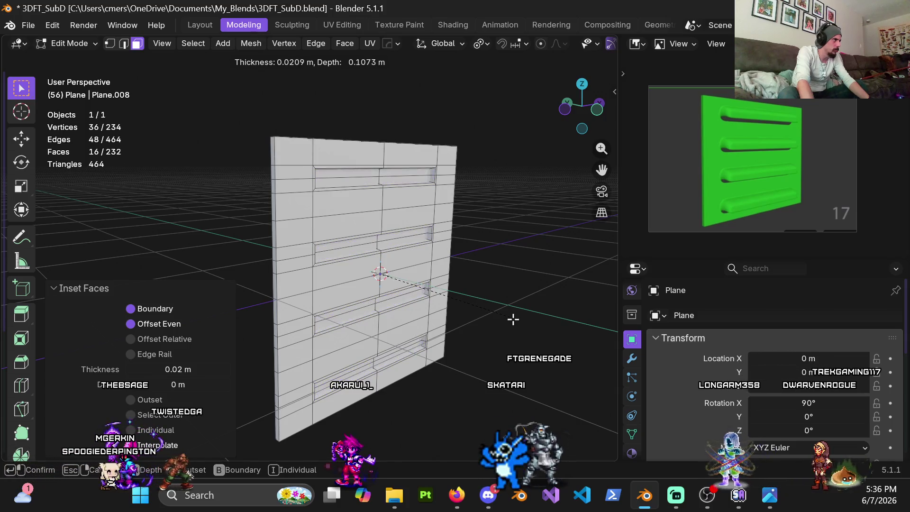
Step: Give the second inset on the bars 0.02 m thickness and -0.08 m depth
left_click(496, 315)
left_click(182, 371)
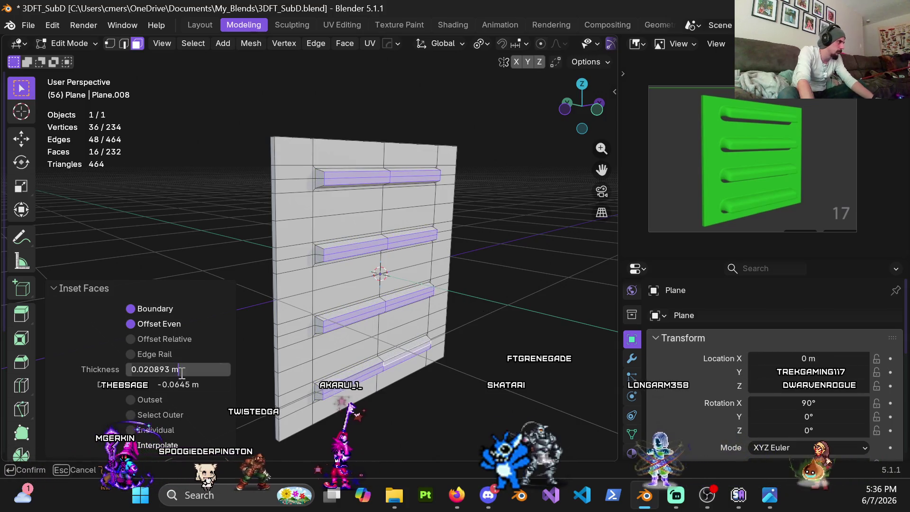
type(".04")
key("Tab")
type("-.08")
key("Return")
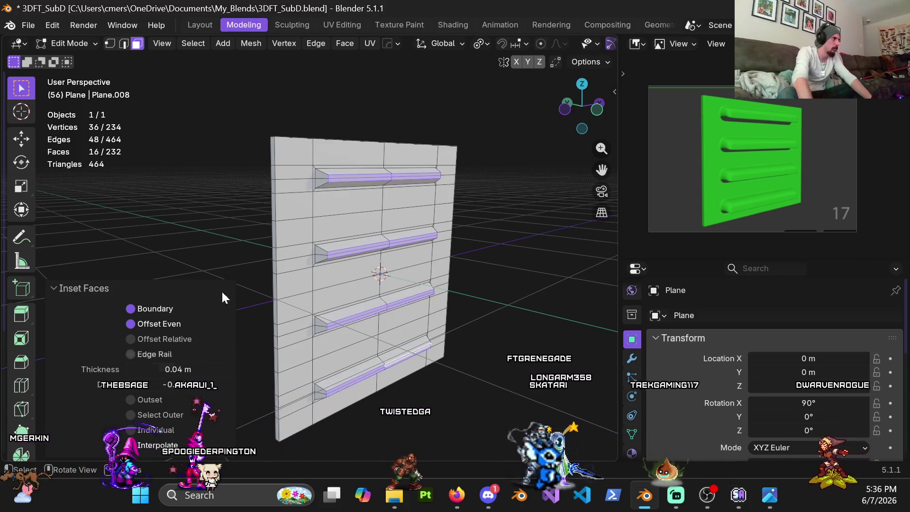
mouse_move(223, 299)
middle_mouse_down()
mouse_move(313, 251)
mouse_move(375, 279)
mouse_move(337, 258)
middle_mouse_up()
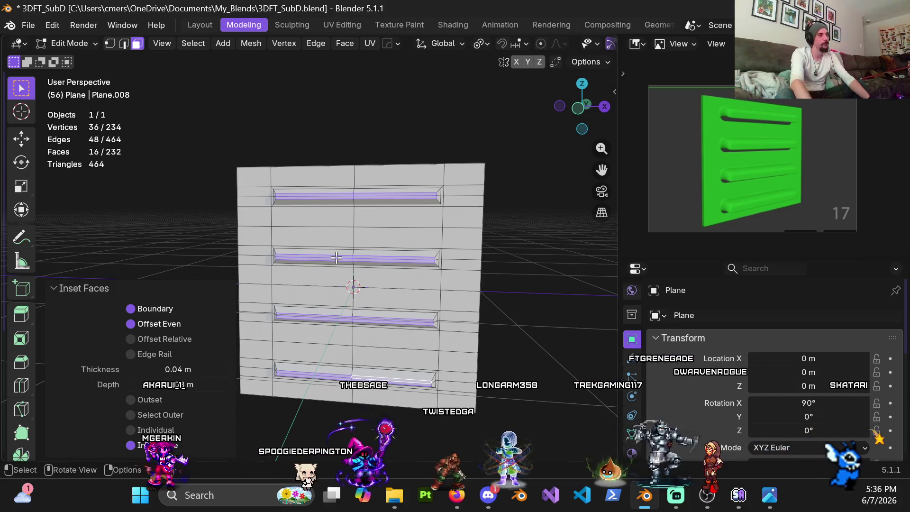
left_click(170, 370)
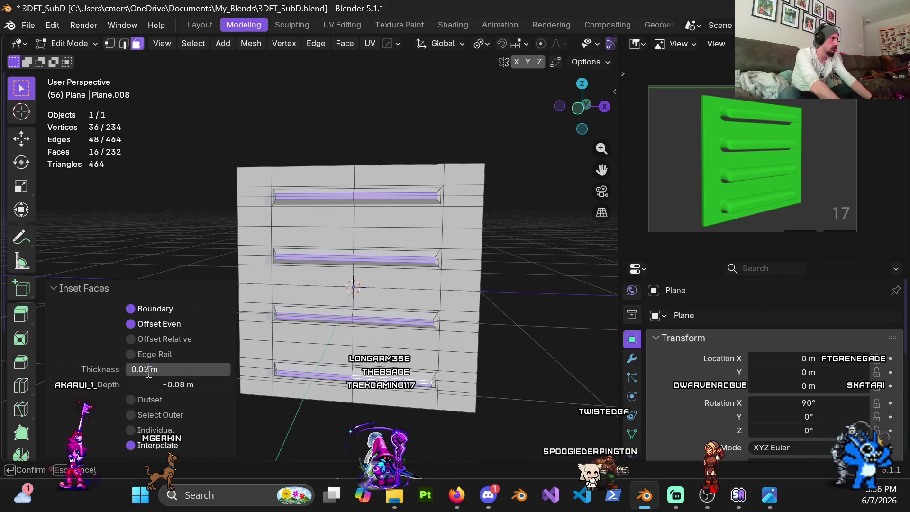
key("Return")
Step: Switch back to Object Mode to view the four raised bars
middle_click_drag(333, 212, 446, 275)
key("ctrl+Tab")
left_click(406, 278)
mouse_move(361, 266)
middle_mouse_down()
mouse_move(378, 261)
mouse_move(332, 243)
middle_mouse_up()
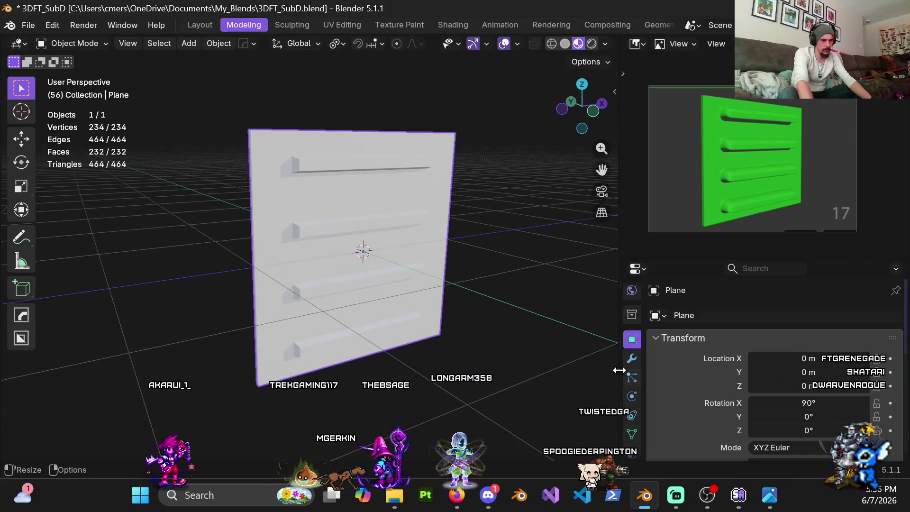
Step: Assign Material.001 to the plane and add a Ctrl+4 Subdivision Set to round it
scroll(632, 389, "down", 3)
left_click(632, 399)
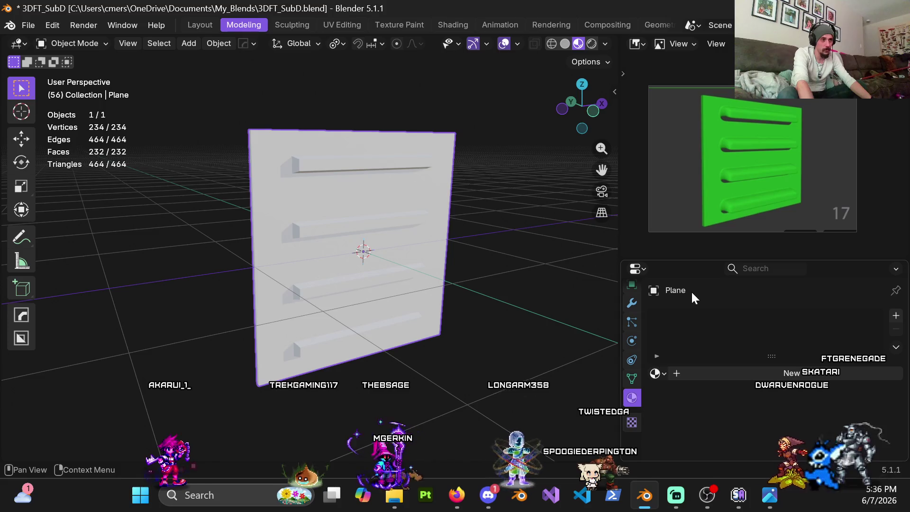
left_click(660, 373)
left_click(694, 210)
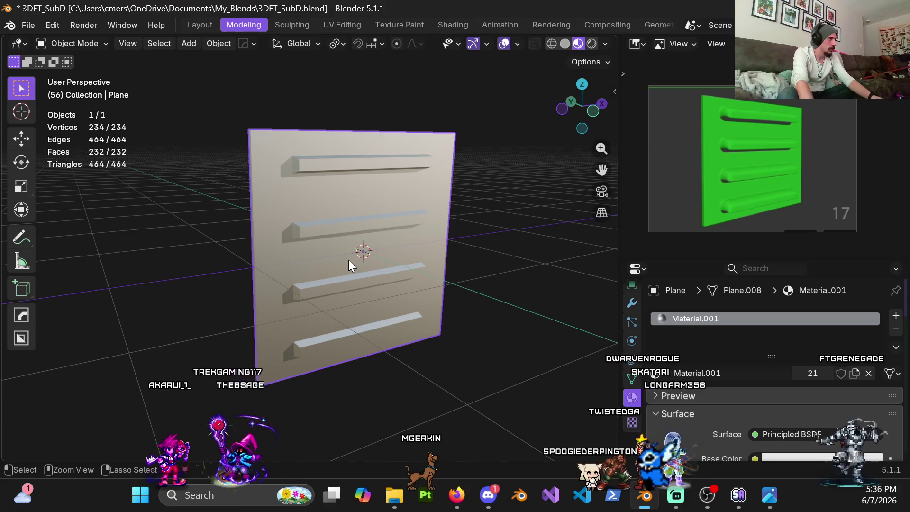
key("ctrl+4")
middle_click_drag(342, 250, 320, 237)
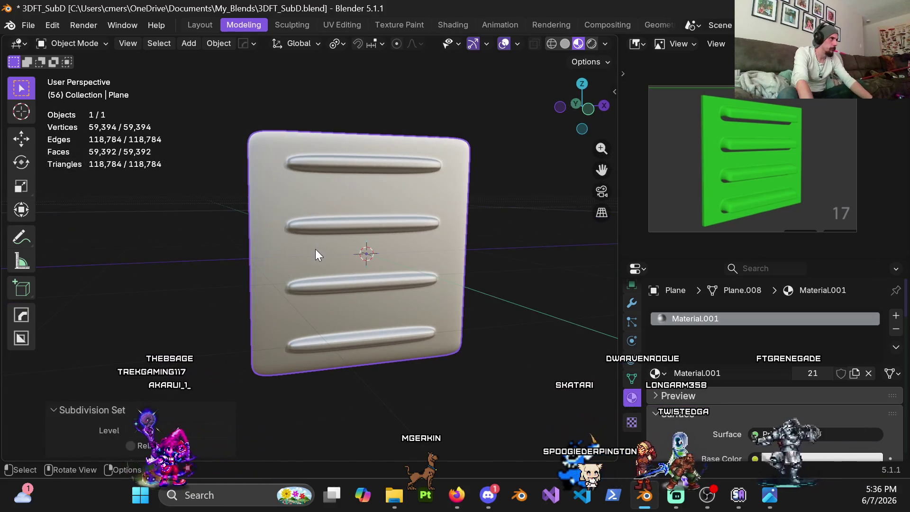
Step: In Edit Mode, add two centred loop cuts along the bars
key("Tab")
scroll(291, 228, "up", 4)
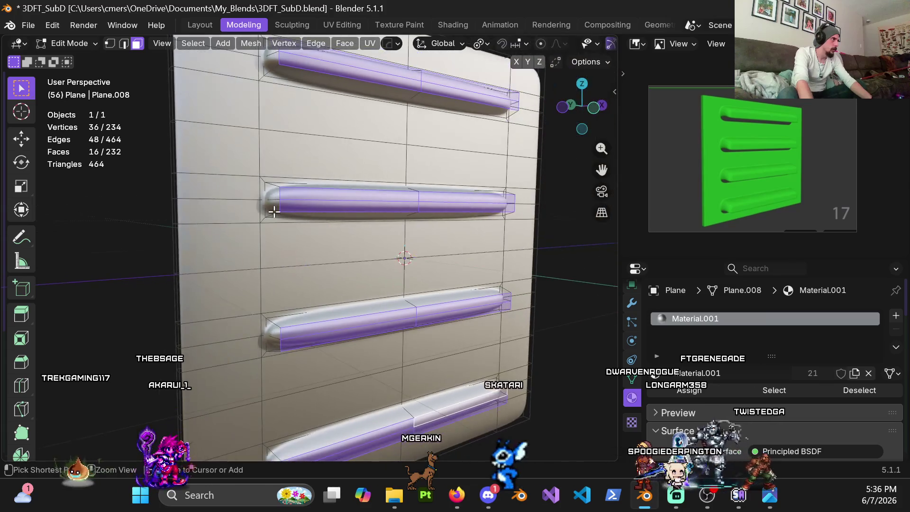
key("ctrl+r")
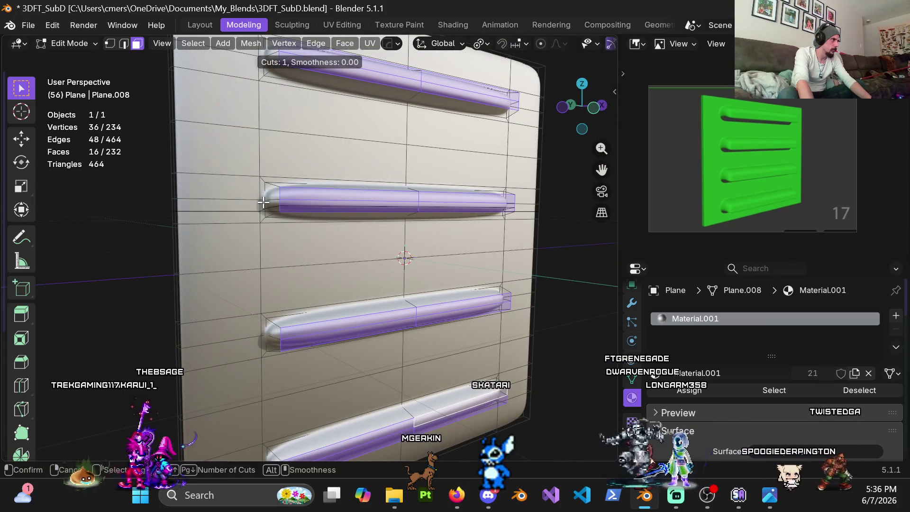
left_click(263, 203)
right_click(263, 202)
mouse_move(263, 203)
middle_mouse_down()
mouse_move(330, 227)
mouse_move(294, 209)
middle_mouse_up()
key("ctrl+r")
left_click(293, 208)
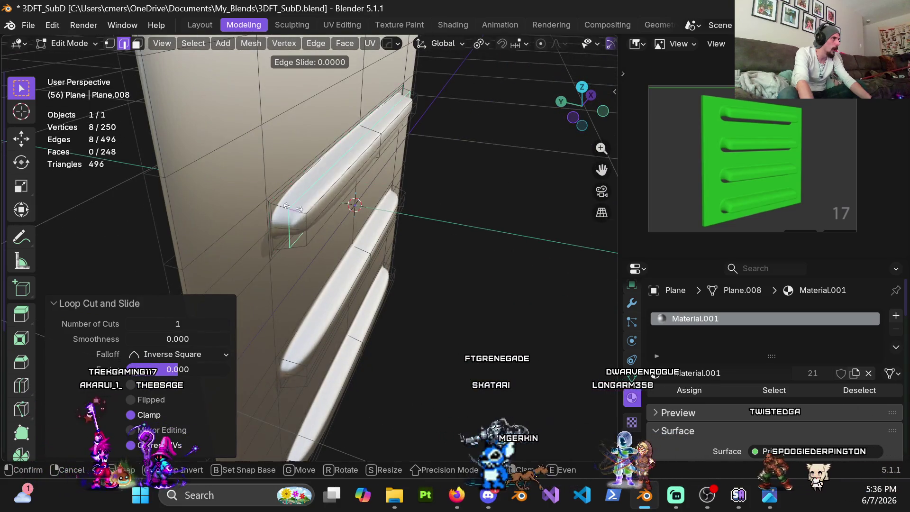
right_click(280, 209)
mouse_move(280, 208)
middle_mouse_down()
mouse_move(298, 185)
mouse_move(338, 176)
mouse_move(315, 154)
mouse_move(345, 199)
middle_mouse_up()
Step: Add vertical support loops near the bar ends and return to Object Mode
scroll(354, 218, "down", 5)
key("ctrl+r")
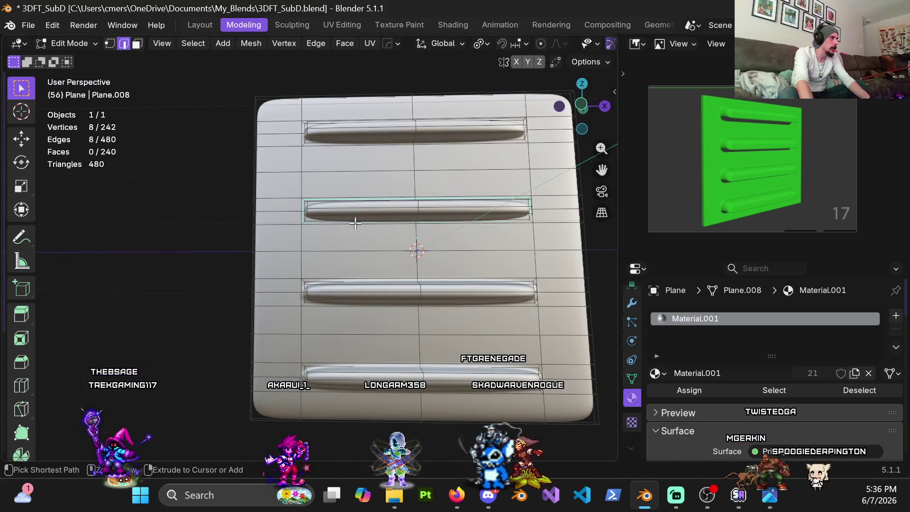
left_click(362, 237)
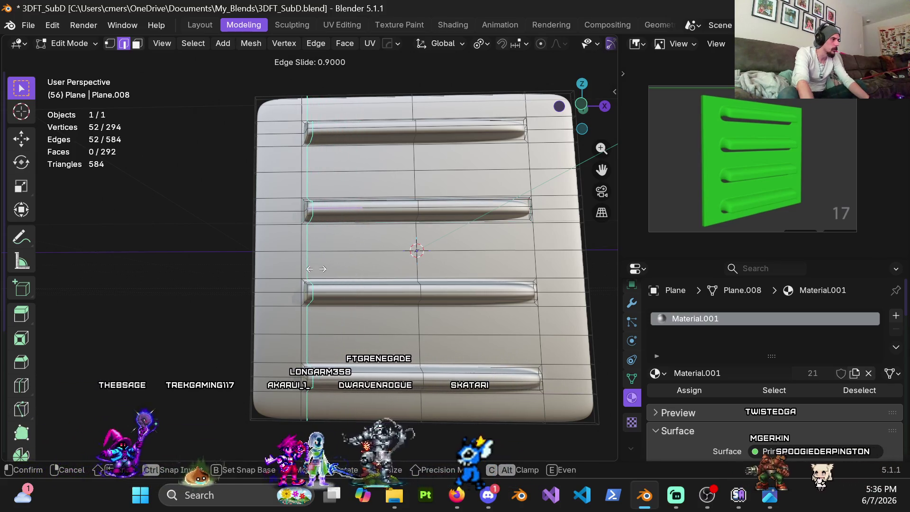
left_click(316, 269)
key("ctrl+r")
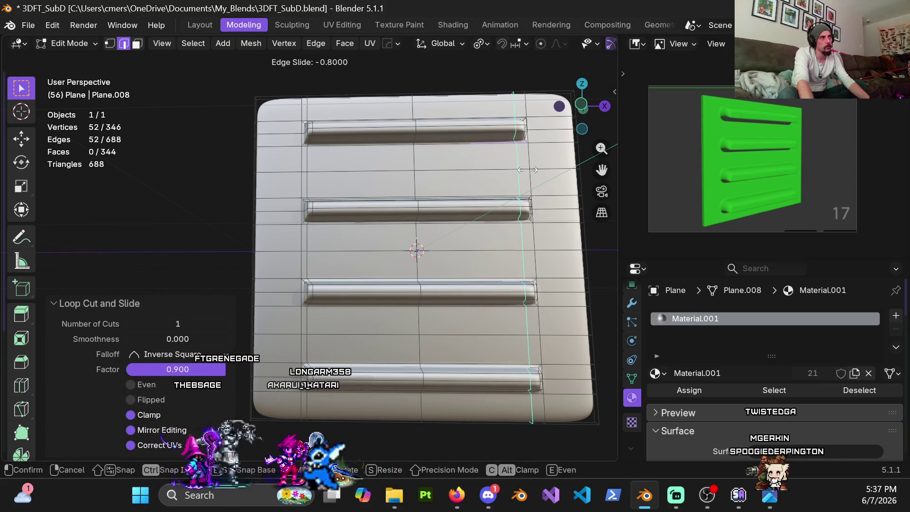
mouse_move(412, 193)
middle_mouse_down()
mouse_move(343, 255)
mouse_move(342, 241)
middle_mouse_up()
key("Tab")
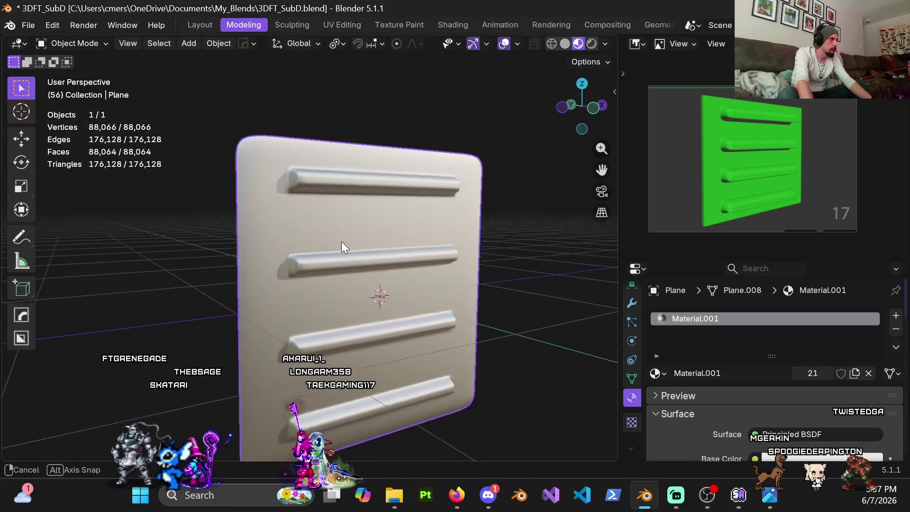
Step: Dissolve the extra edge loop near the top bar's end
key("Tab")
middle_click_drag(410, 247, 357, 265)
scroll(339, 271, "up", 2)
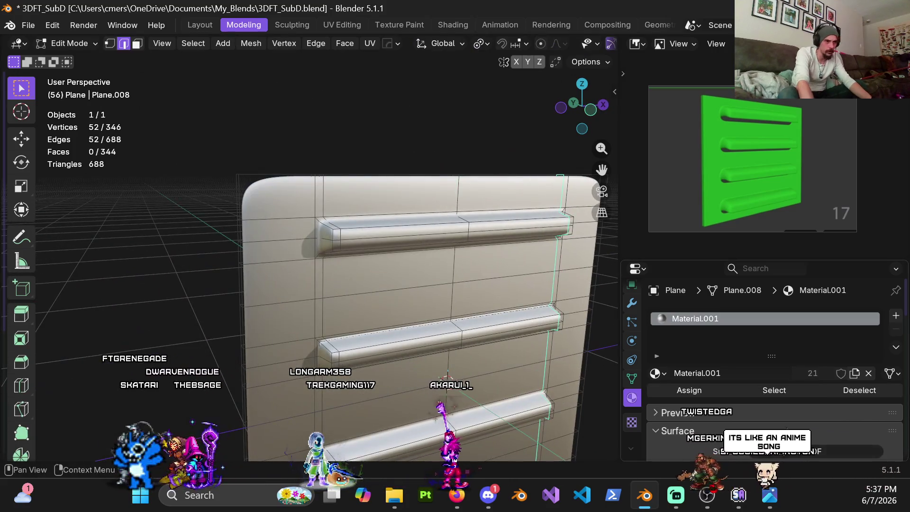
scroll(351, 231, "up", 5)
left_click(351, 231, "alt")
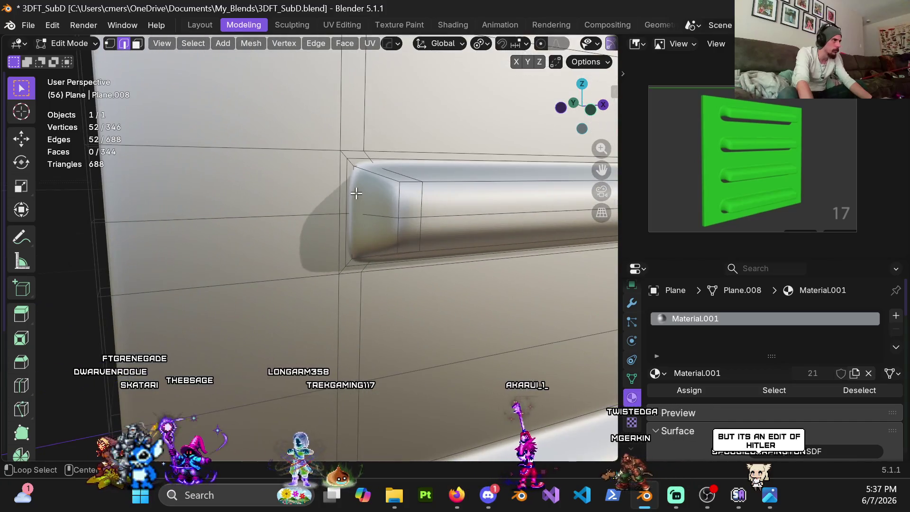
key("x")
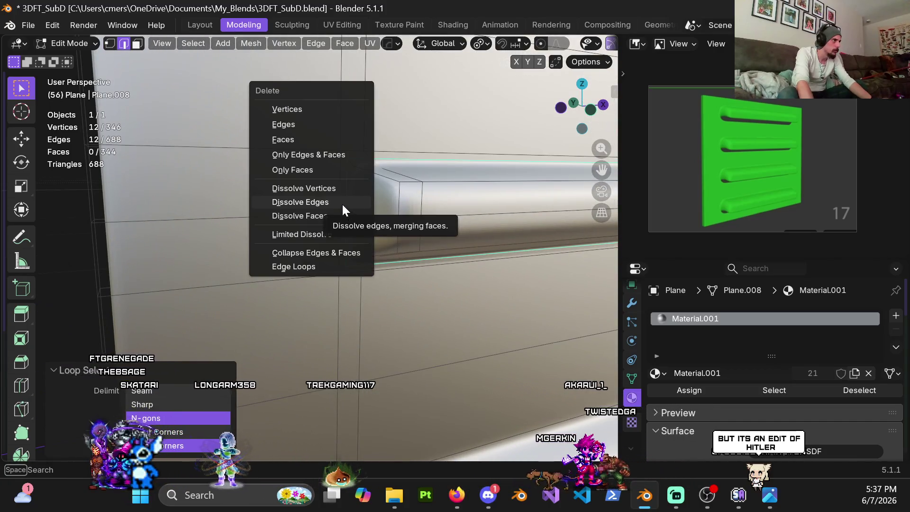
left_click(343, 202)
scroll(336, 240, "down", 5)
Step: Return to Object Mode and apply Shade Auto Smooth to the plane
key("ctrl+Tab")
left_click(186, 230)
right_click(346, 215)
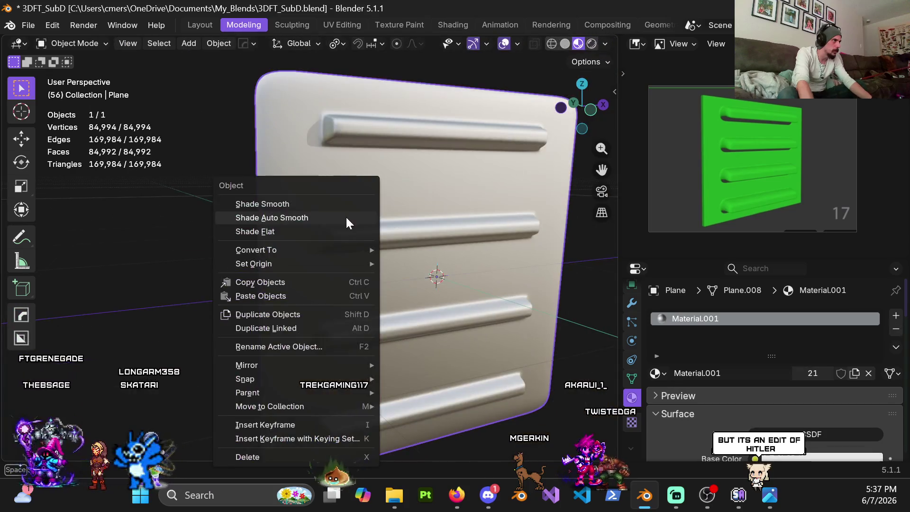
left_click(301, 217)
mouse_move(301, 217)
middle_mouse_down()
mouse_move(357, 223)
mouse_move(324, 197)
mouse_move(399, 218)
mouse_move(419, 200)
mouse_move(420, 173)
mouse_move(403, 203)
mouse_move(292, 223)
mouse_move(386, 221)
mouse_move(414, 241)
mouse_move(371, 264)
mouse_move(328, 172)
middle_mouse_up()
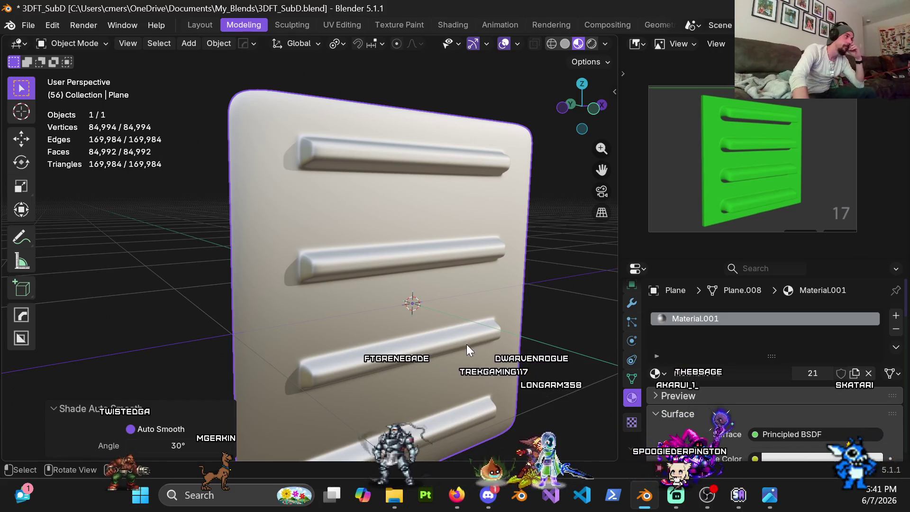
Step: In Edit Mode with vertex select, pick the two end vertices of the top bar
key("ctrl+Tab")
left_click(467, 281)
mouse_move(323, 204)
middle_mouse_down()
mouse_move(291, 186)
mouse_move(332, 175)
middle_mouse_up()
scroll(360, 168, "up", 4)
key("1")
left_click(370, 168)
left_click(401, 169, "shift")
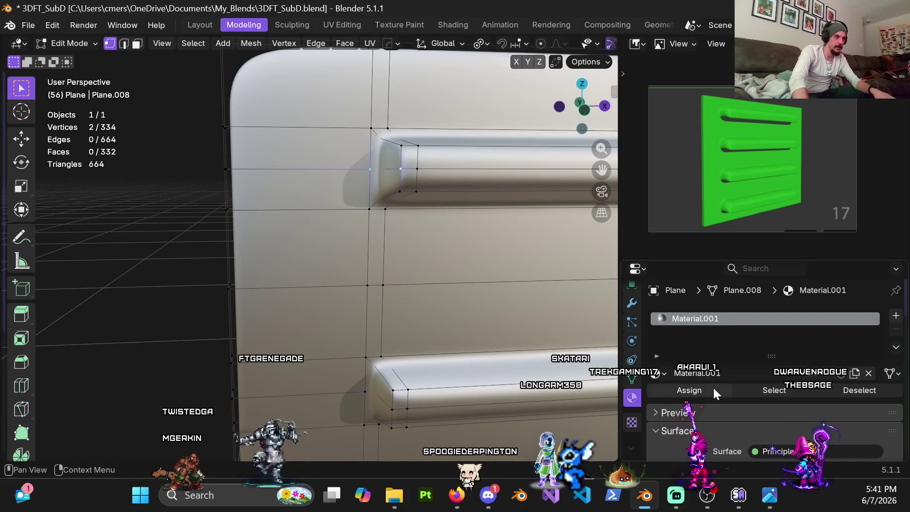
Step: Set the Subdivision modifier's Levels Viewport to 0
left_click(632, 303)
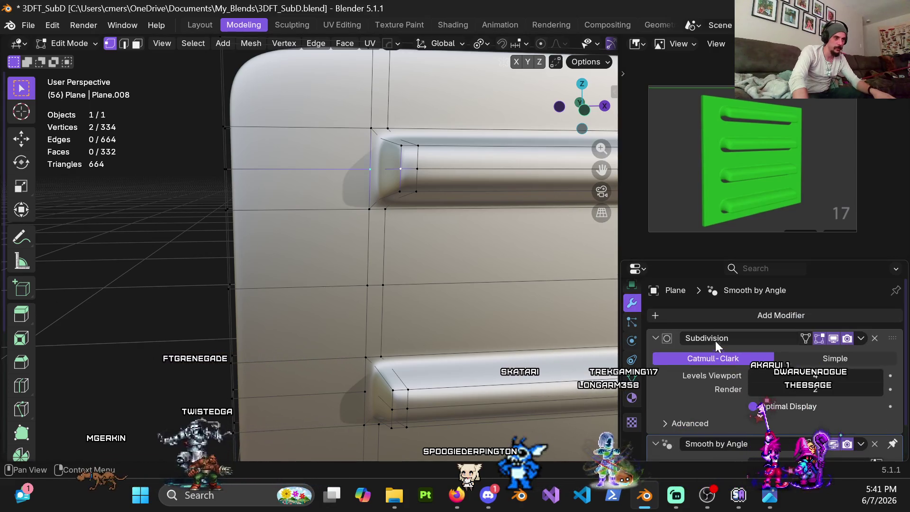
scroll(716, 351, "down", 3)
left_click(780, 342)
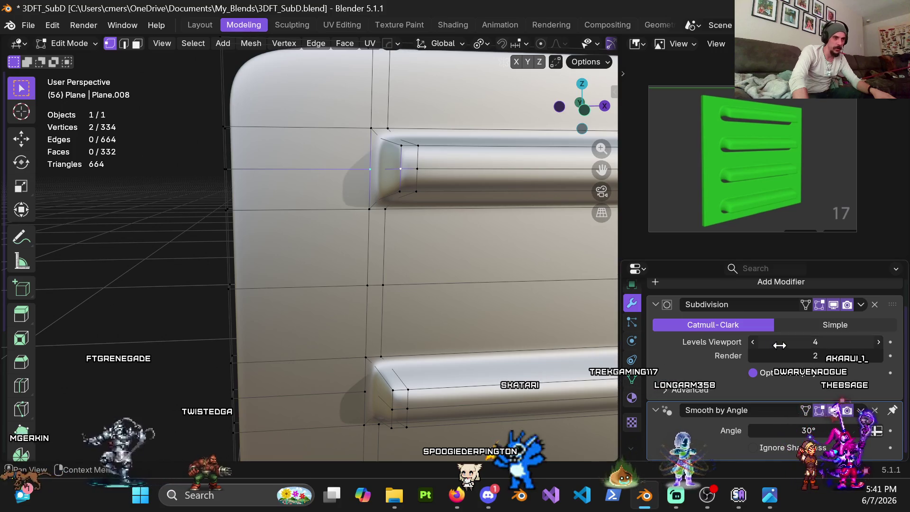
type("0")
key("Return")
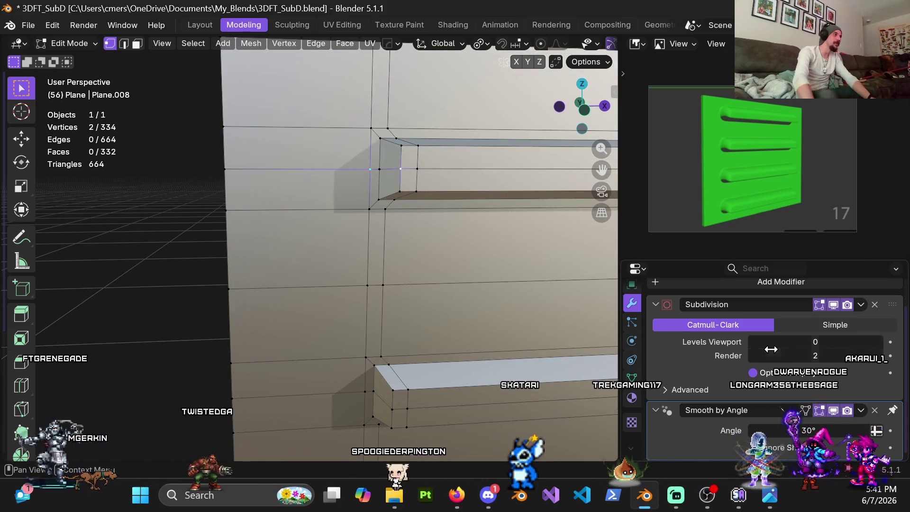
Step: In front view, move the top bar's left-end vertices 0.04 m along X to point it
mouse_move(384, 169)
middle_mouse_down("shift")
mouse_move(390, 163)
mouse_move(374, 194)
middle_mouse_up("shift")
key("g")
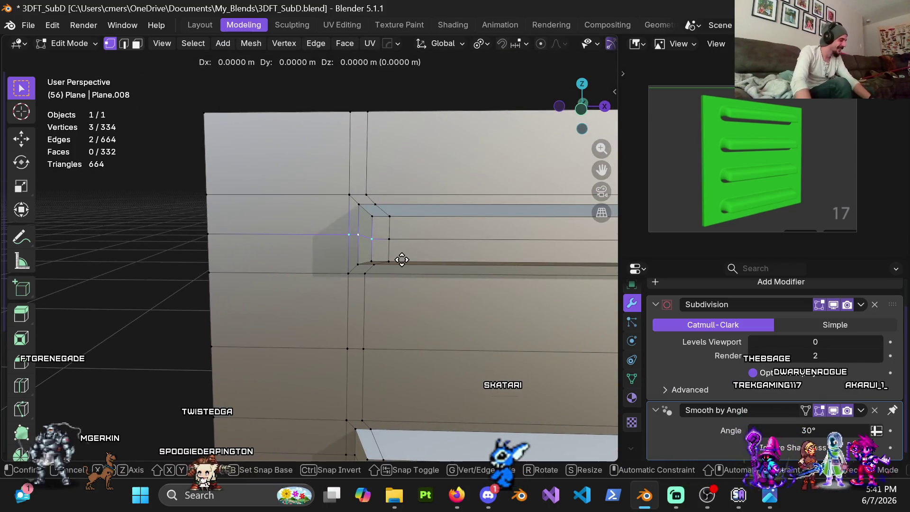
right_click(390, 265)
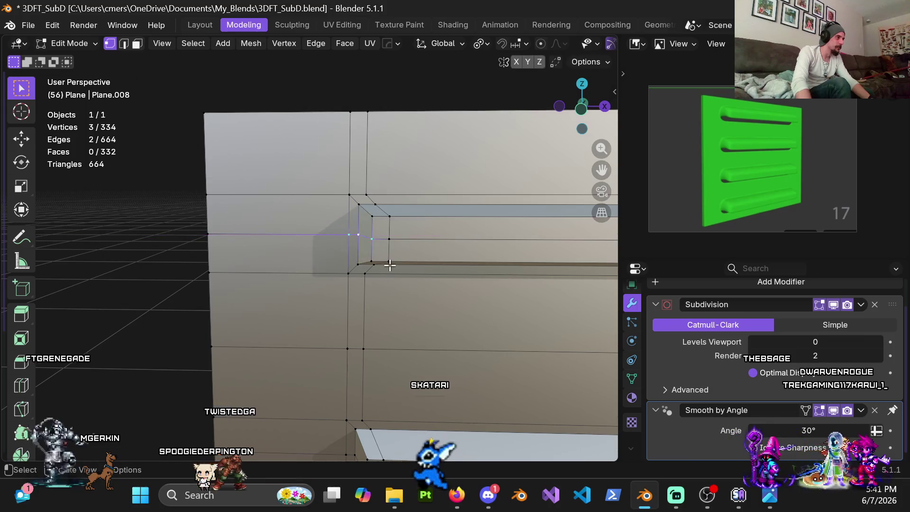
middle_click_drag(387, 261, 383, 254)
key("KP_1")
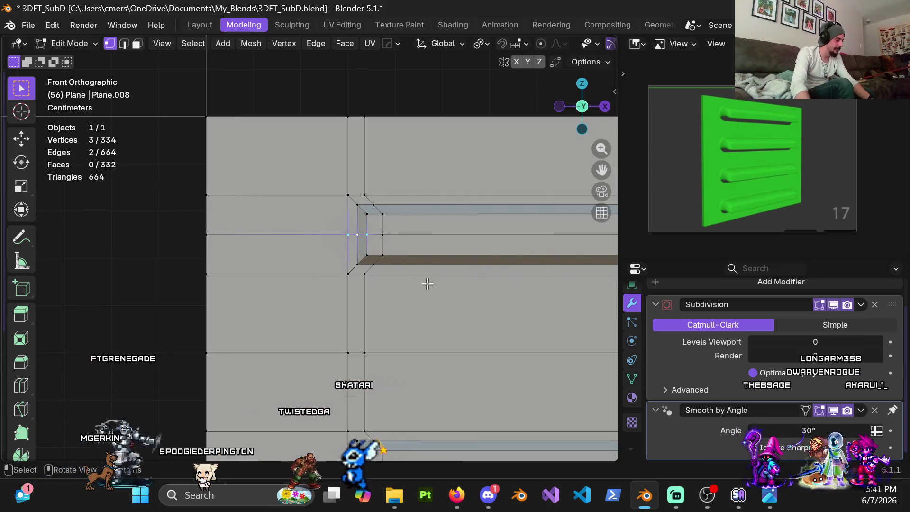
key("g")
key("x")
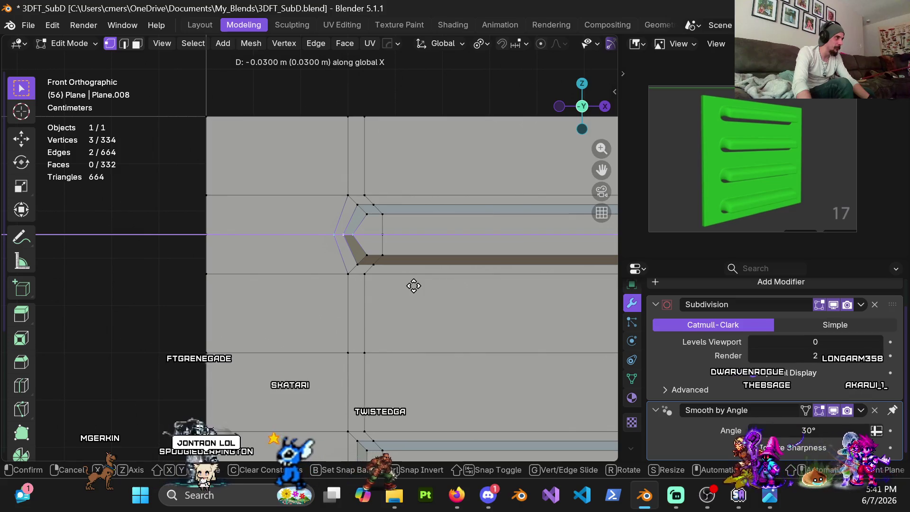
left_click(410, 284)
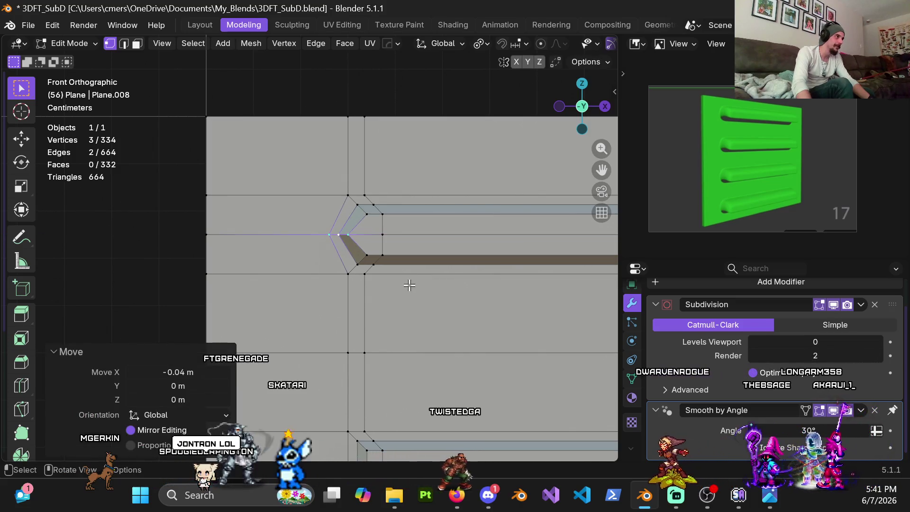
Step: Point the next two bars' left ends by moving their vertices 0.04 m along X
scroll(408, 284, "down", 3)
middle_click_drag(372, 319, 335, 228, "shift")
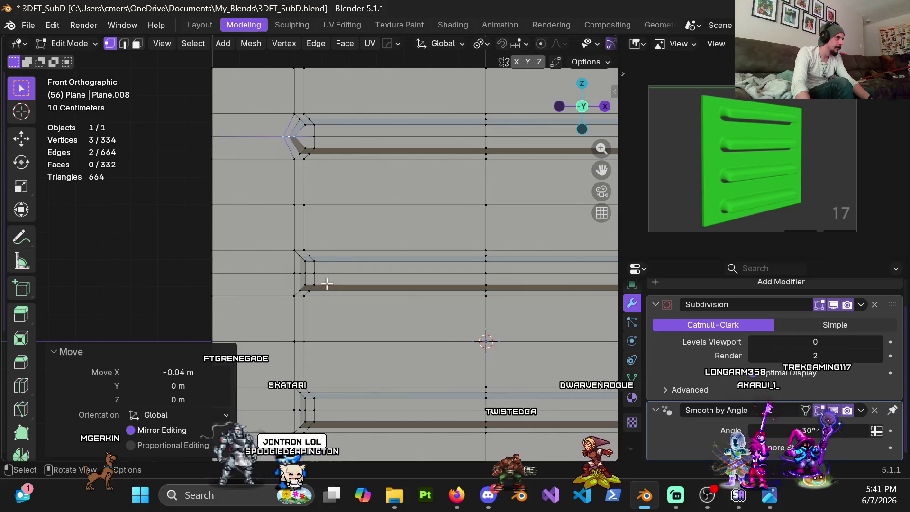
scroll(321, 290, "up", 3)
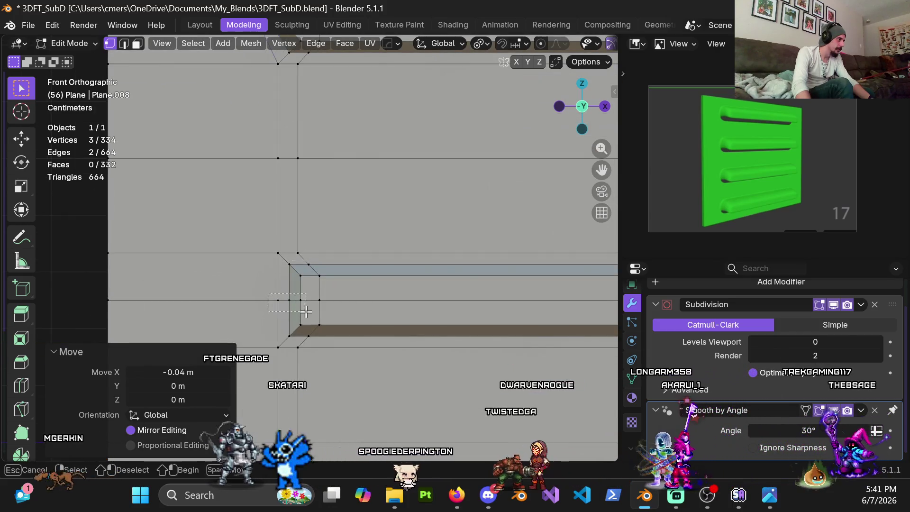
key("g")
key("x")
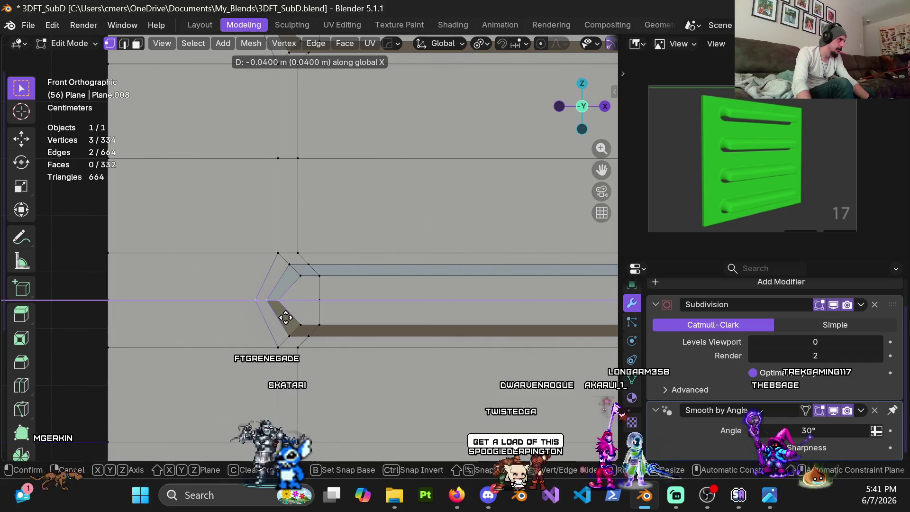
left_click(285, 317)
scroll(286, 317, "down", 3)
middle_click_drag(295, 275, 295, 236, "shift")
scroll(295, 236, "up", 3)
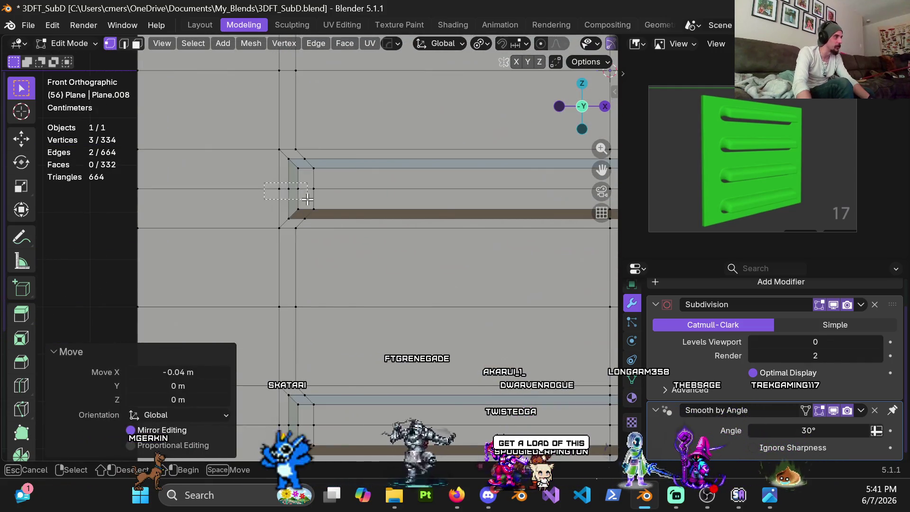
key("g")
key("x")
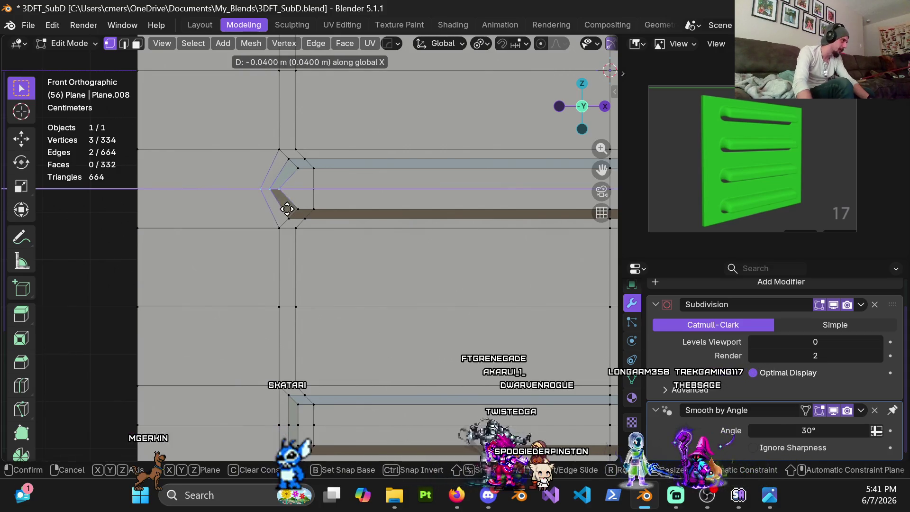
left_click(286, 209)
Step: Point the last bar's left end by moving its vertices along X
middle_click_drag(283, 187, 283, 262, "shift")
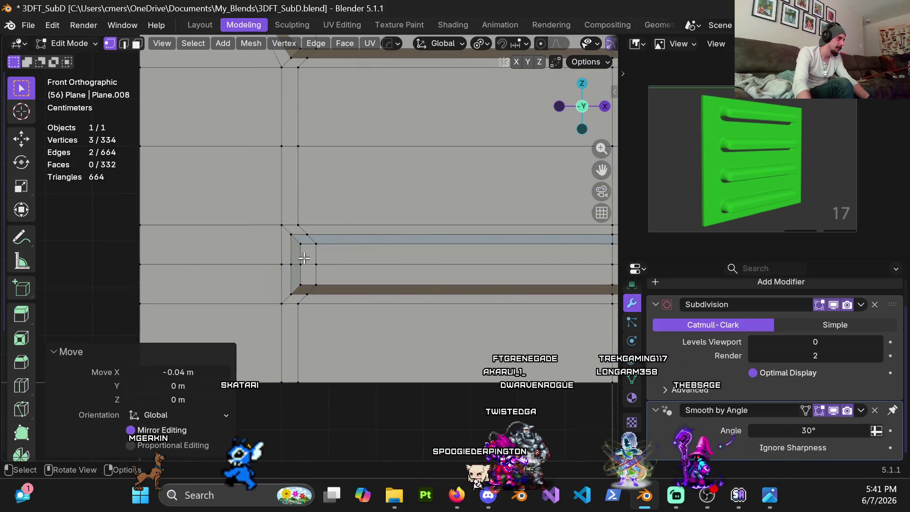
key("g")
key("x")
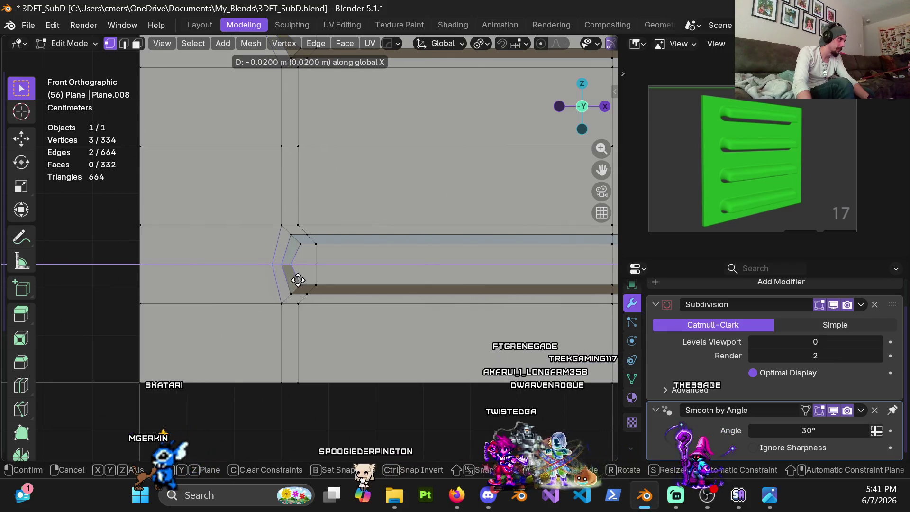
left_click(291, 280)
scroll(292, 247, "down", 4)
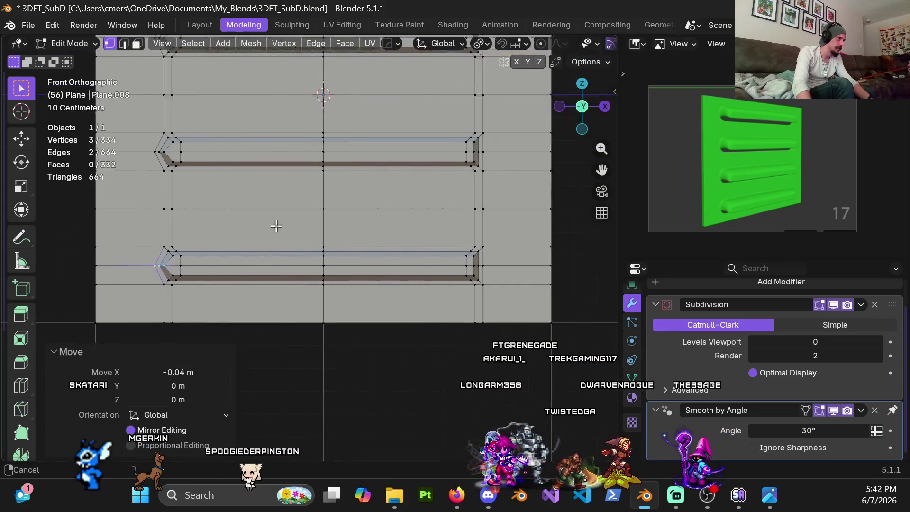
scroll(316, 250, "up", 4)
Step: Push a bar's right-end vertices 0.04 m outward along X, then select another right end
key("ctrl+r")
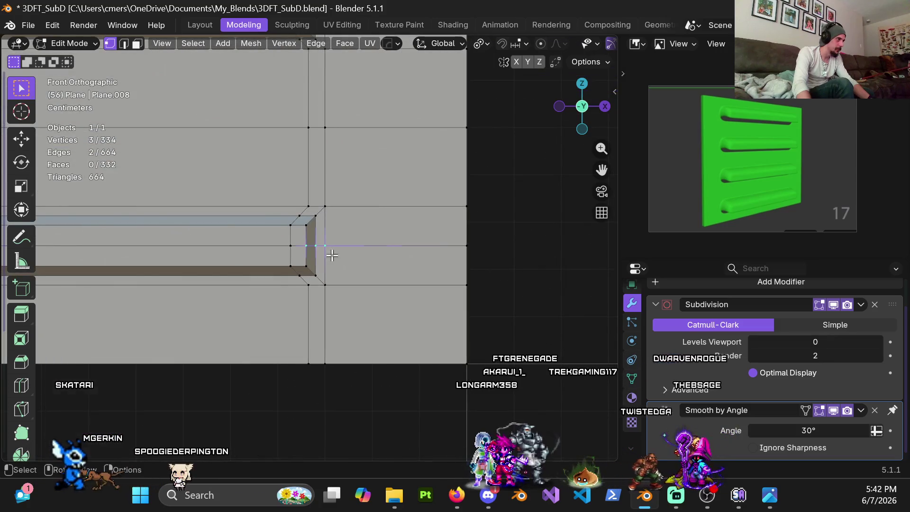
left_click(334, 260)
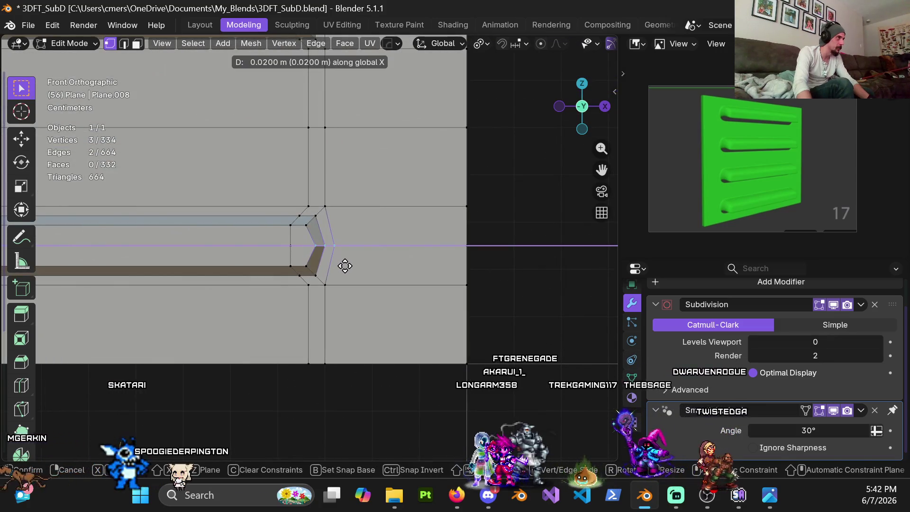
left_click(350, 267)
mouse_move(348, 266)
middle_mouse_down("shift")
mouse_move(346, 294)
mouse_move(316, 234)
middle_mouse_up("shift")
key("g")
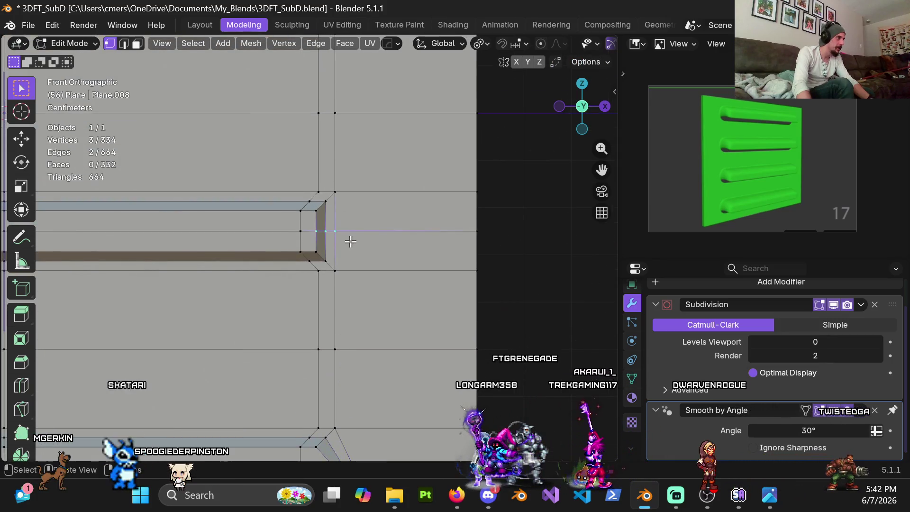
key("x")
right_click(368, 245)
mouse_move(368, 245)
middle_mouse_down("shift")
mouse_move(375, 206)
mouse_move(357, 233)
middle_mouse_up("shift")
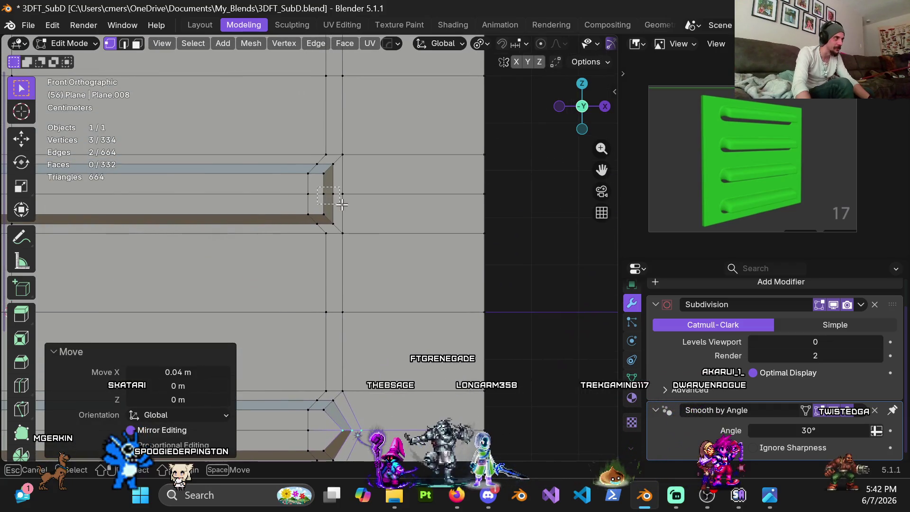
left_click_drag(342, 205, 343, 204)
middle_click_drag(343, 205, 358, 229, "shift")
Step: Move the selected bar's right-end vertices outward along X
key("g")
key("x")
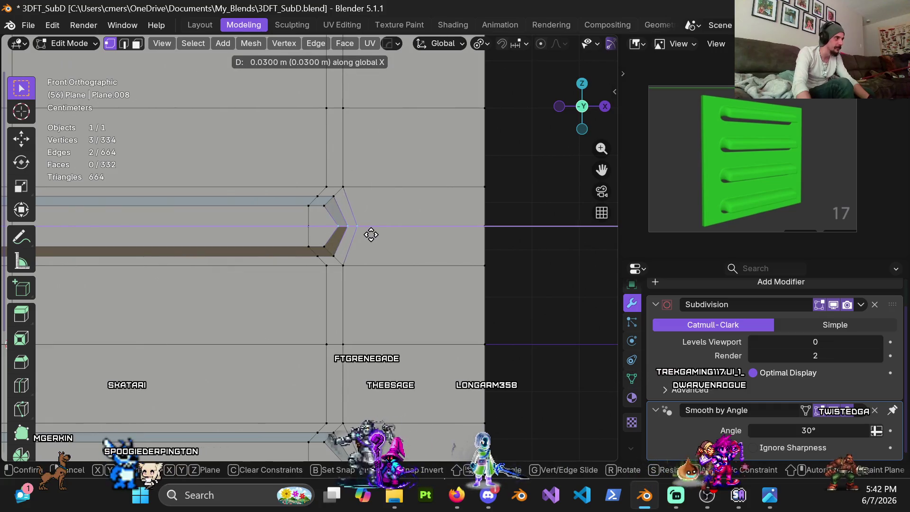
right_click(374, 235)
middle_click_drag(374, 234, 345, 206, "shift")
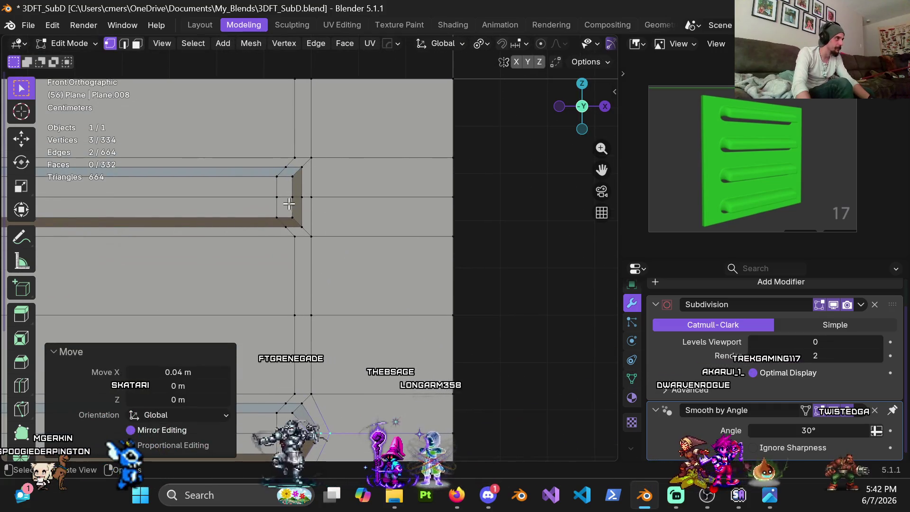
key("g")
key("x")
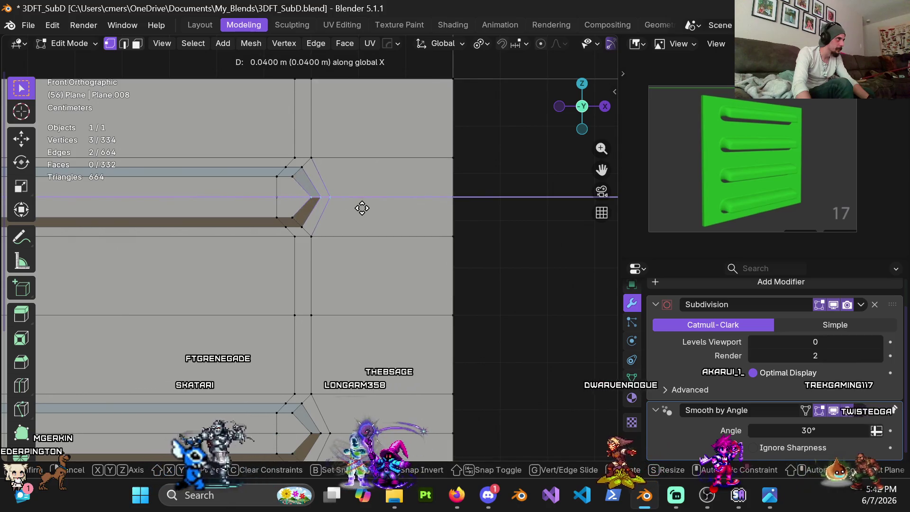
left_click(360, 207)
Step: Return to Object Mode and start editing the viewport subdivision level
scroll(318, 260, "down", 4)
scroll(318, 260, "down", 3)
key("Tab")
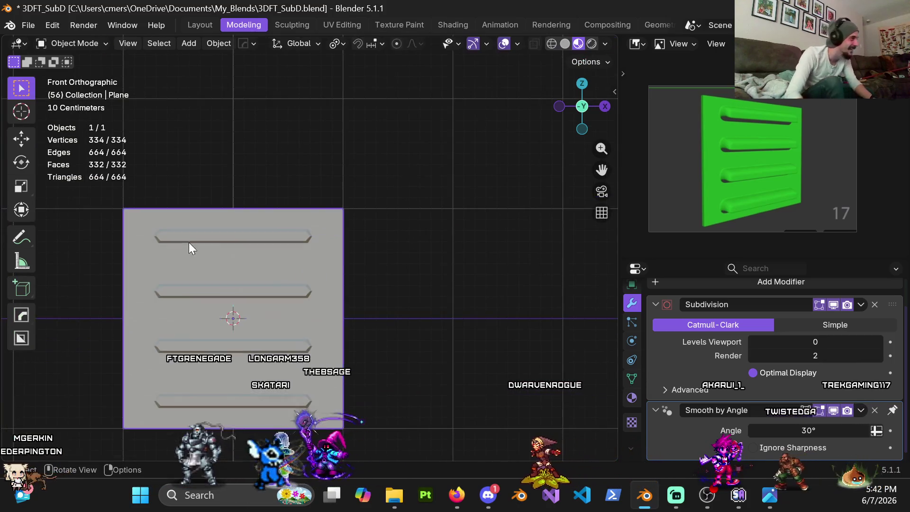
mouse_move(214, 274)
middle_mouse_down()
mouse_move(269, 261)
mouse_move(319, 228)
mouse_move(278, 267)
mouse_move(326, 246)
middle_mouse_up()
scroll(326, 247, "up", 1)
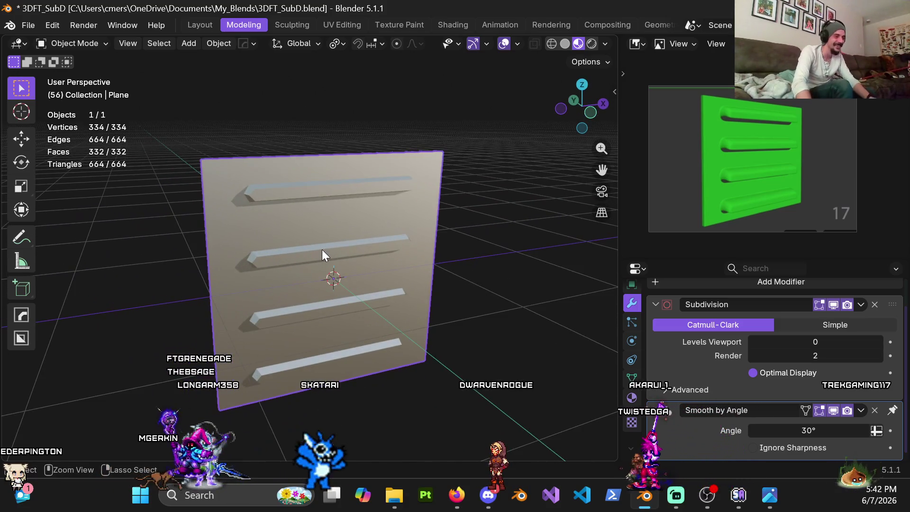
left_click(812, 341)
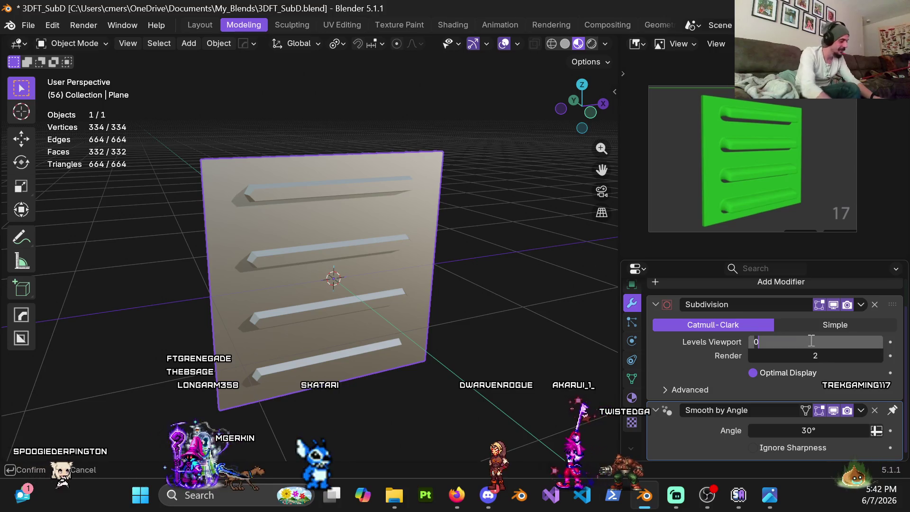
Step: Set Levels Viewport to 4, inspect the smoothed bars, then enter Edit Mode
type("4")
key("Return")
middle_click_drag(345, 281, 362, 263)
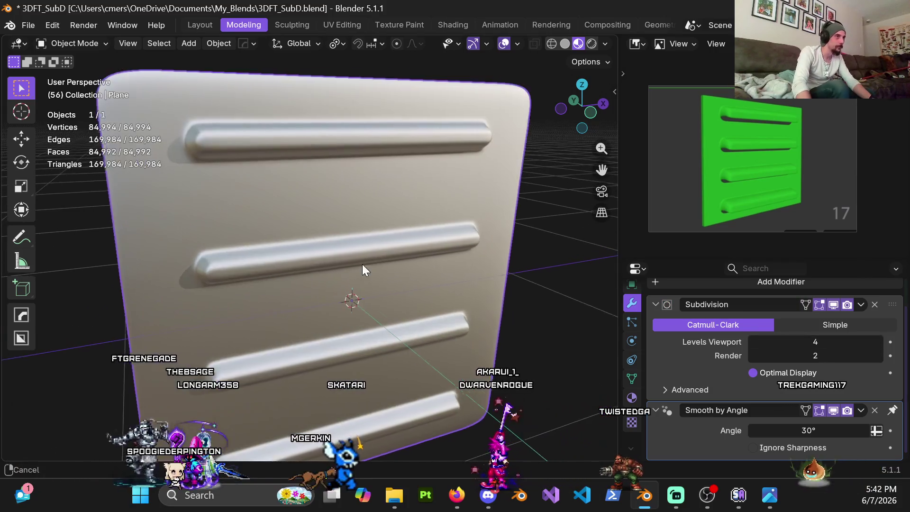
scroll(363, 256, "up", 4)
mouse_move(356, 203)
middle_mouse_down()
mouse_move(385, 167)
mouse_move(400, 190)
mouse_move(379, 197)
mouse_move(415, 195)
middle_mouse_up()
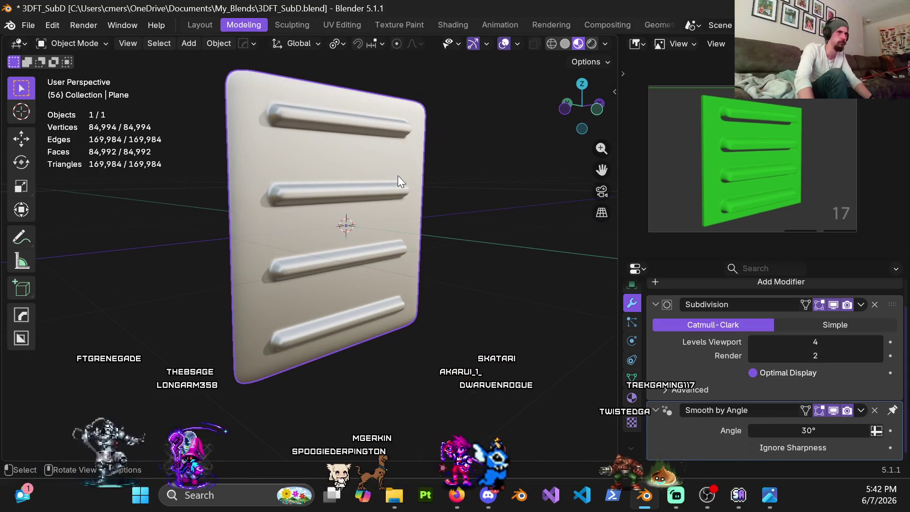
mouse_move(385, 169)
middle_mouse_down()
mouse_move(402, 192)
mouse_move(410, 180)
mouse_move(404, 212)
mouse_move(379, 184)
mouse_move(283, 180)
mouse_move(392, 175)
middle_mouse_up()
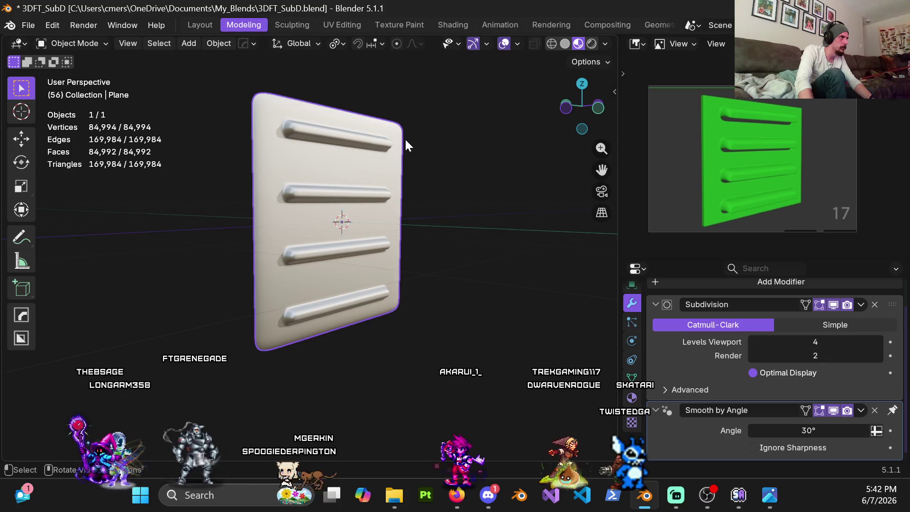
middle_click_drag(406, 145, 358, 186)
key("ctrl+Tab")
left_click(477, 164)
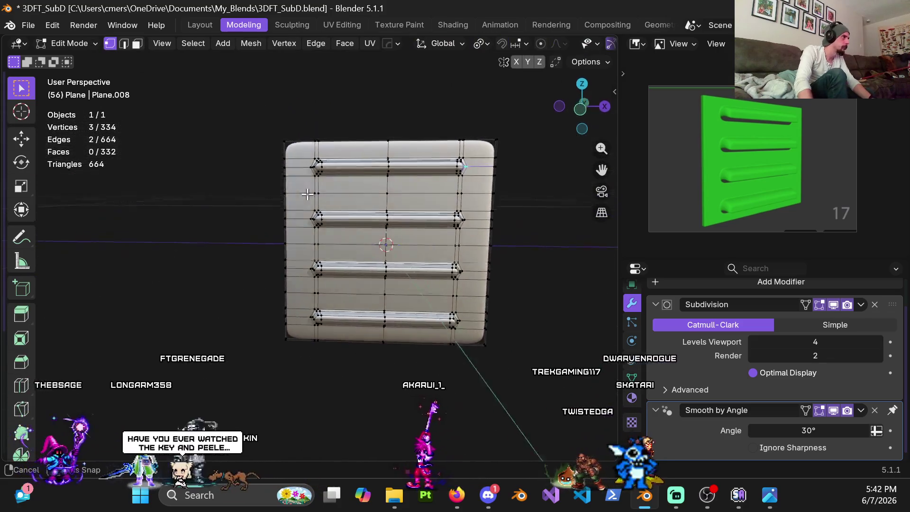
key("ctrl+r")
left_click(295, 170)
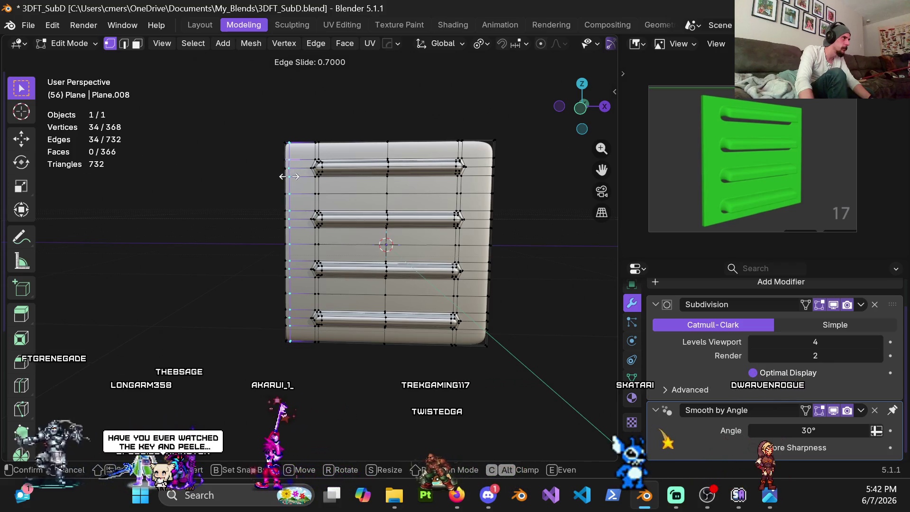
left_click(289, 177)
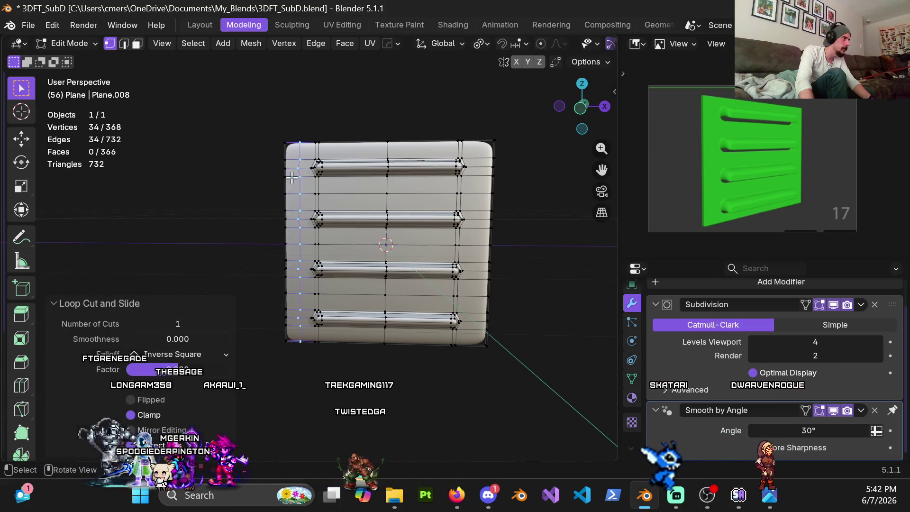
key("ctrl+z")
middle_click_drag(289, 176, 289, 253, "shift")
scroll(289, 253, "up", 5)
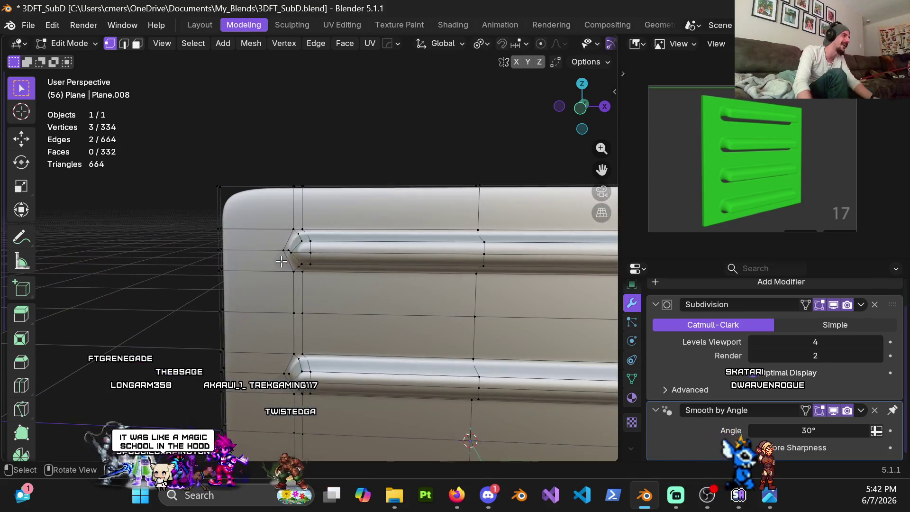
scroll(237, 232, "down", 4)
mouse_move(237, 232)
middle_mouse_down()
mouse_move(312, 225)
mouse_move(339, 244)
middle_mouse_up()
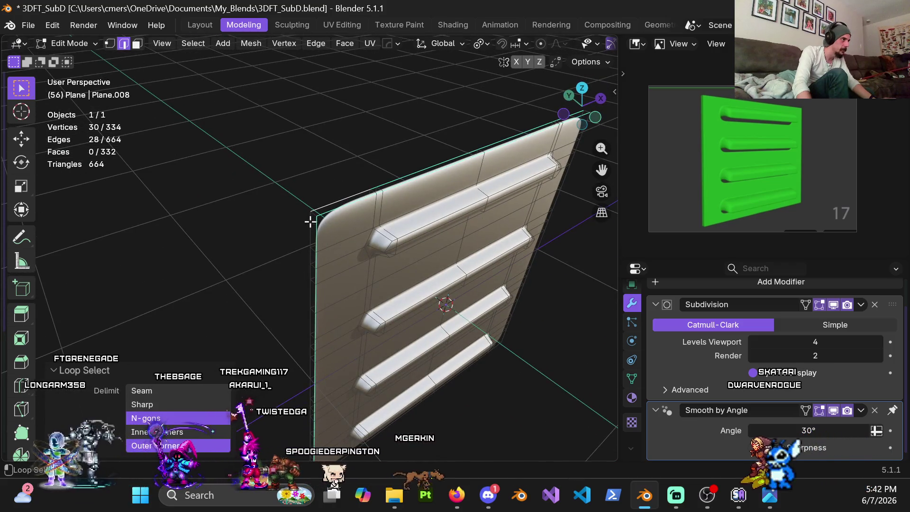
Step: Add another border edge loop to the selection, checking the plane from below and front
mouse_move(412, 186)
middle_mouse_down()
mouse_move(470, 199)
mouse_move(479, 212)
mouse_move(392, 244)
mouse_move(305, 211)
mouse_move(326, 187)
middle_mouse_up()
left_click(325, 186, "alt+shift")
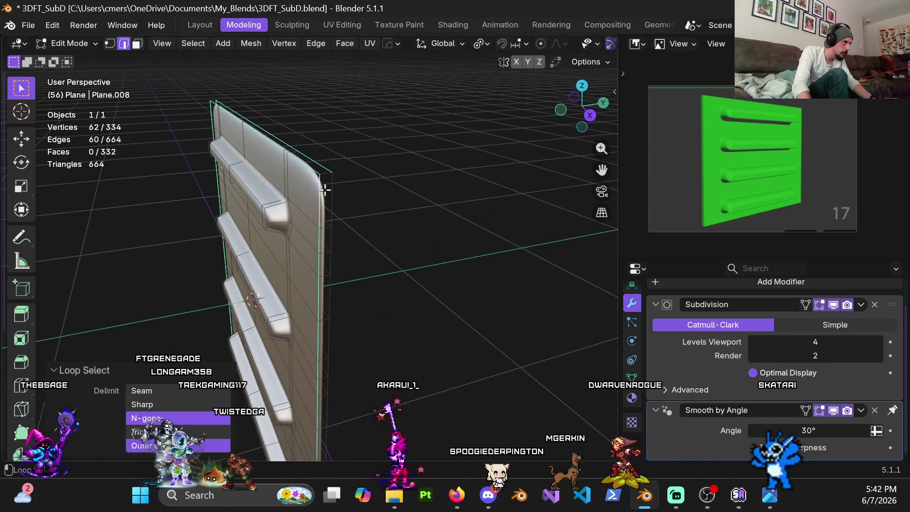
mouse_move(333, 291)
middle_mouse_down()
mouse_move(339, 170)
mouse_move(382, 144)
mouse_move(354, 252)
mouse_move(330, 229)
mouse_move(360, 218)
middle_mouse_up()
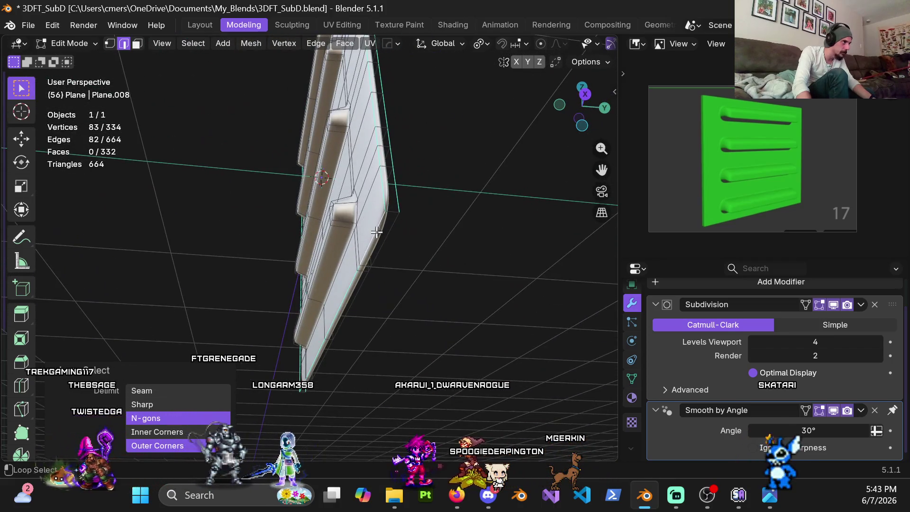
mouse_move(390, 223)
middle_mouse_down()
mouse_move(445, 256)
mouse_move(455, 227)
mouse_move(447, 219)
middle_mouse_up()
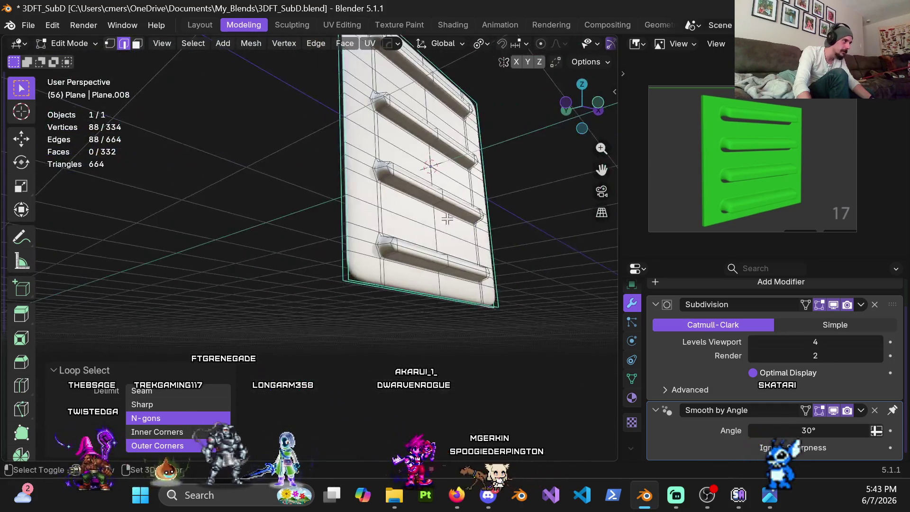
scroll(362, 278, "up", 3)
Step: Cancel a first bevel attempt and drop the viewport subdivision level to 0
key("ctrl+b")
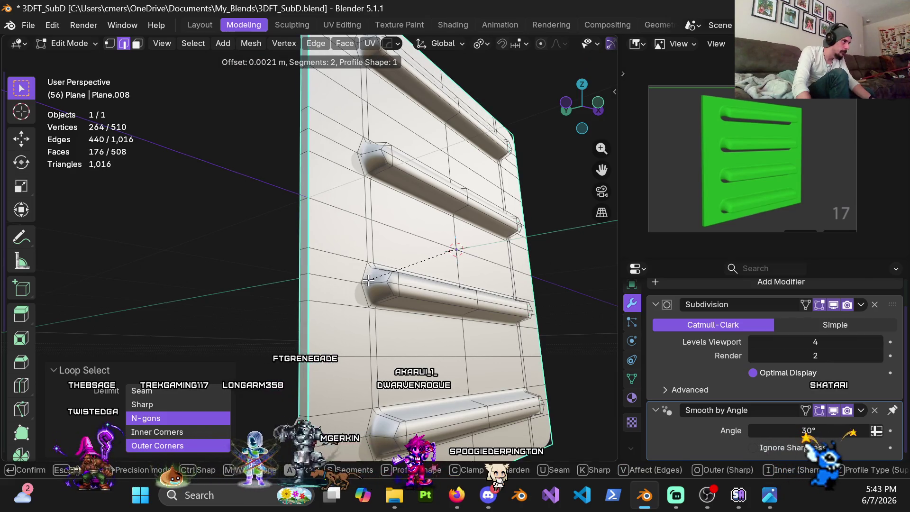
key("Escape")
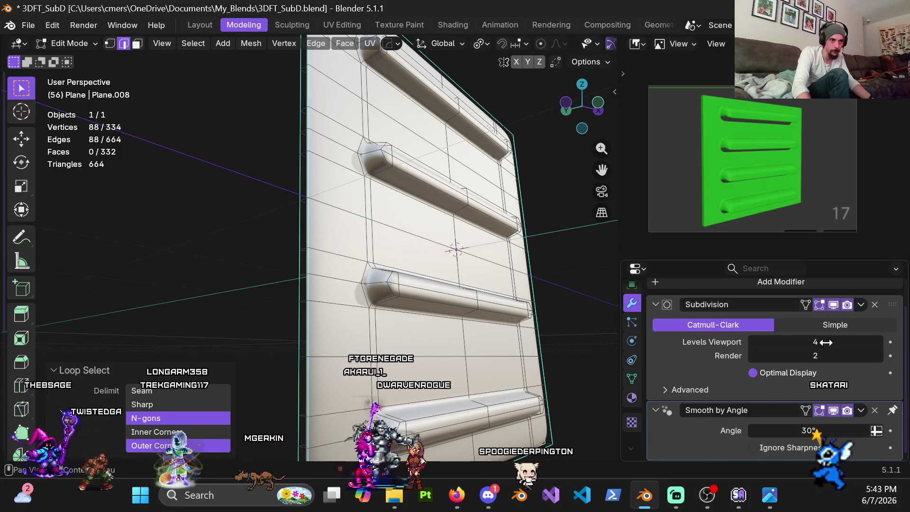
left_click(826, 342)
type("0")
key("Return")
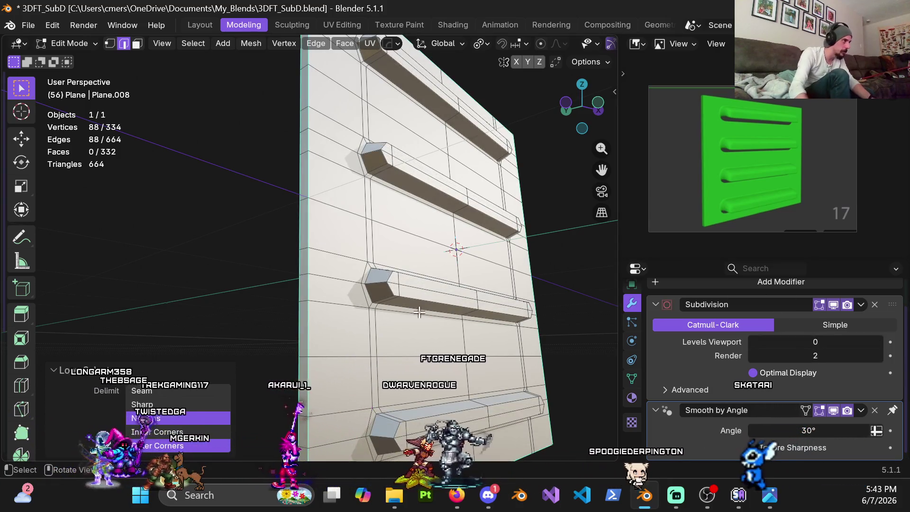
Step: Bevel the selected border edges with a width of 0.01 m
scroll(360, 284, "up", 2)
key("ctrl+b")
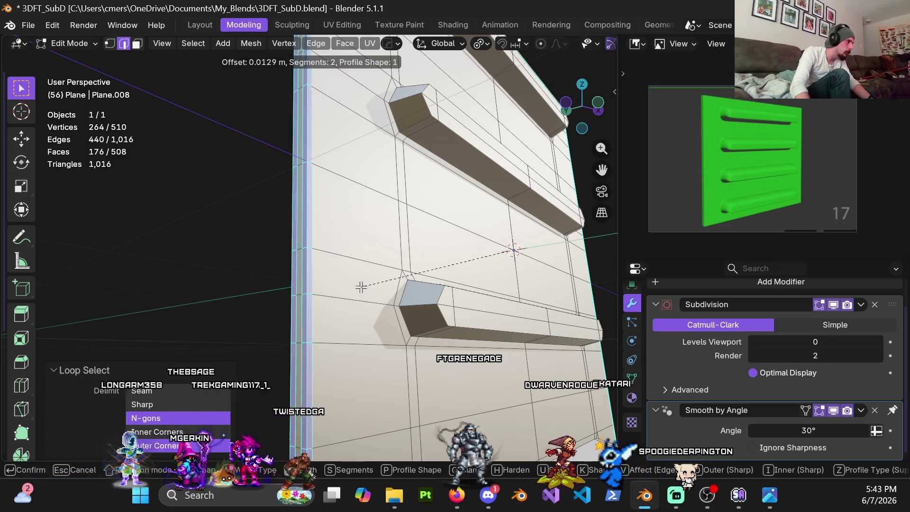
left_click(362, 287)
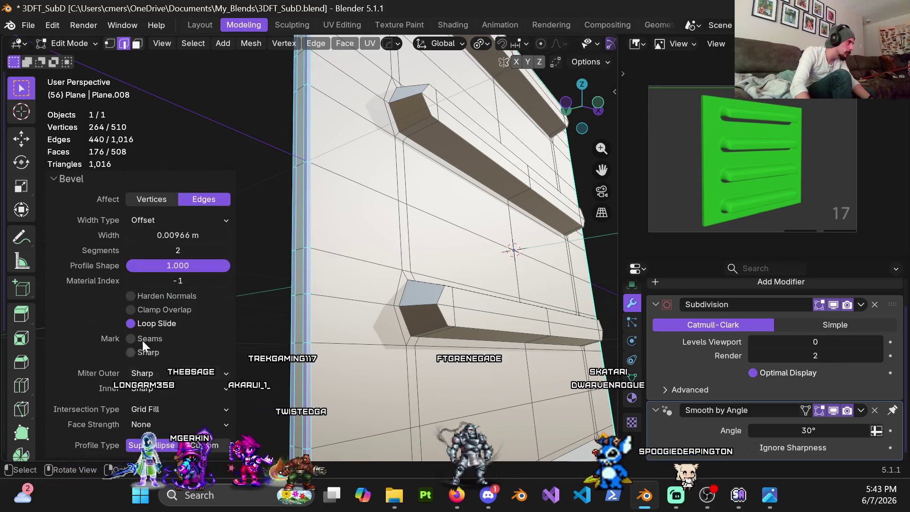
left_click(156, 241)
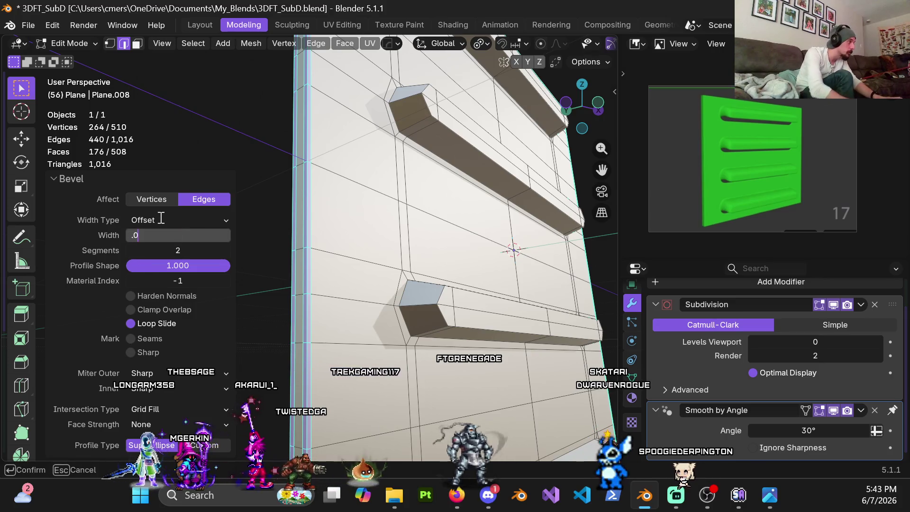
type("1")
key("Return")
Step: View the beveled plane in Object Mode, smoothed at subdivision level 4
middle_click_drag(312, 256, 393, 265)
key("ctrl+Tab")
left_click(284, 269)
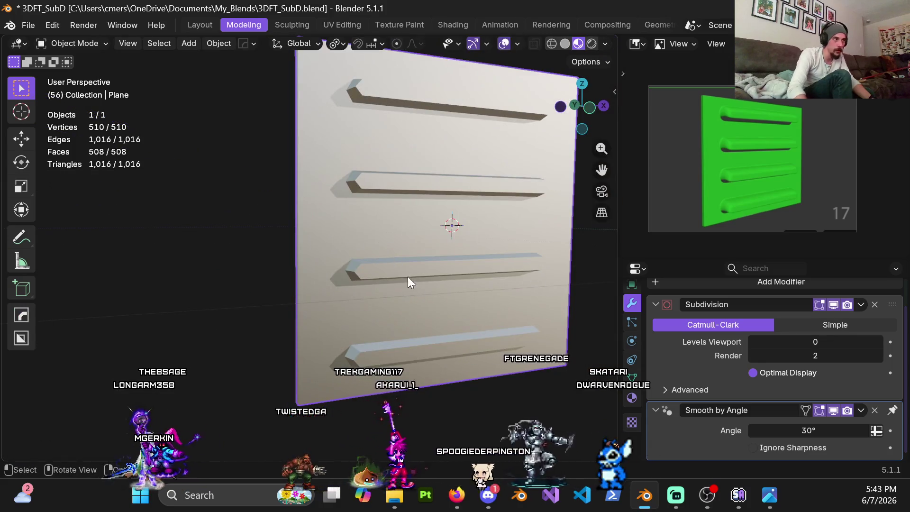
key("ctrl+4")
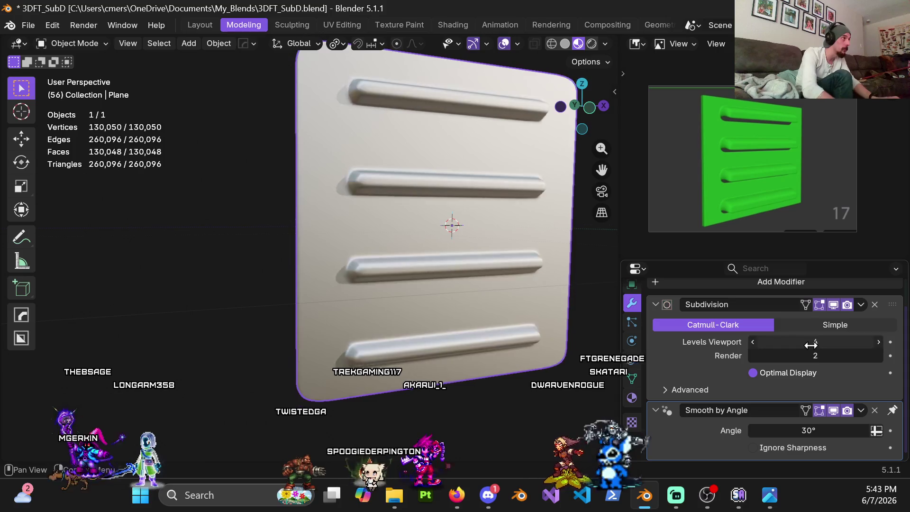
scroll(533, 246, "down", 5)
Step: Back in Edit Mode, add a loop cut near the plane's left edge
key("ctrl+Tab")
left_click(473, 235)
middle_click_drag(473, 235, 427, 218)
key("ctrl+r")
left_click(313, 173)
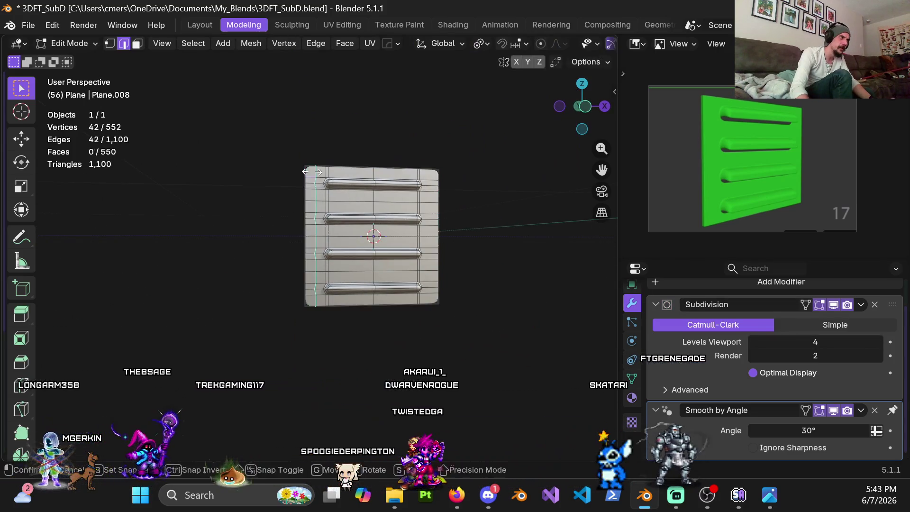
Step: Slide the left loop toward the edge and add a second loop near the right edge
left_click_drag(312, 172, 307, 209)
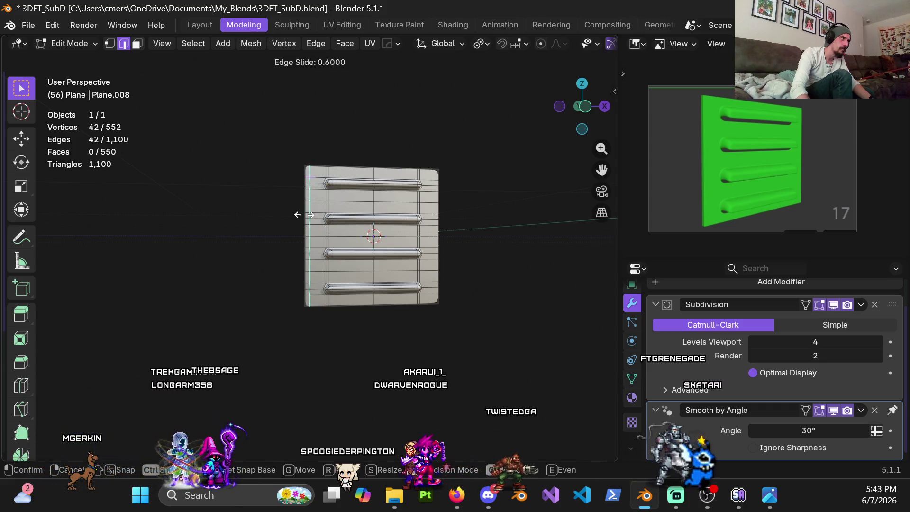
left_click(304, 215)
key("ctrl+r")
left_click(433, 175)
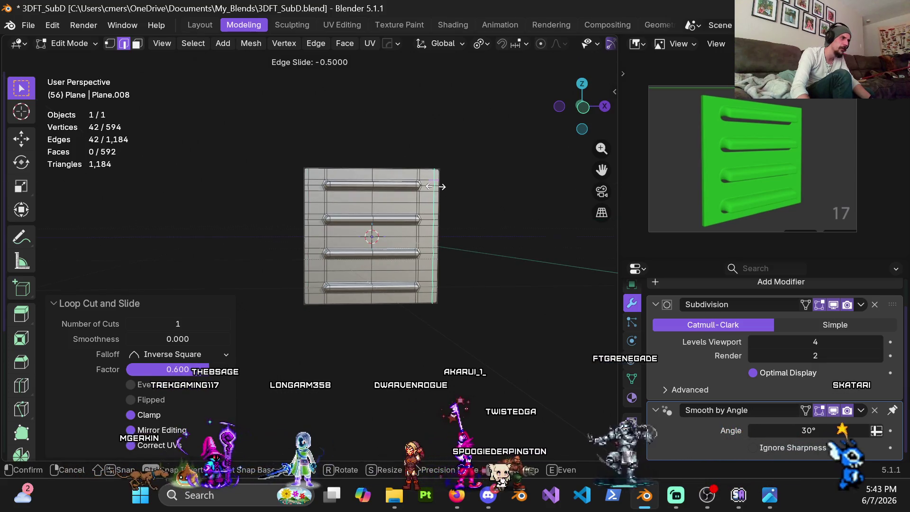
left_click(435, 186)
Step: Compare the plane unsmoothed and at subdivision level 4, ending in Object Mode
key("Tab")
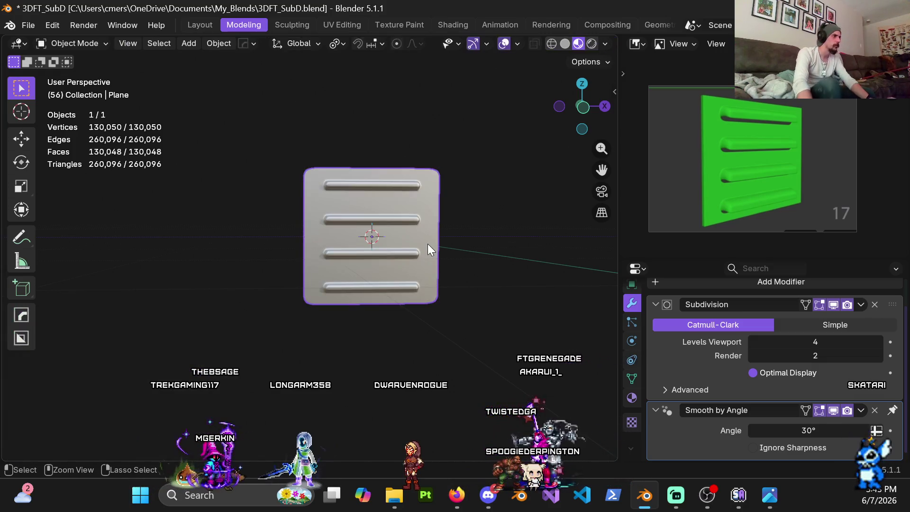
key("ctrl+0")
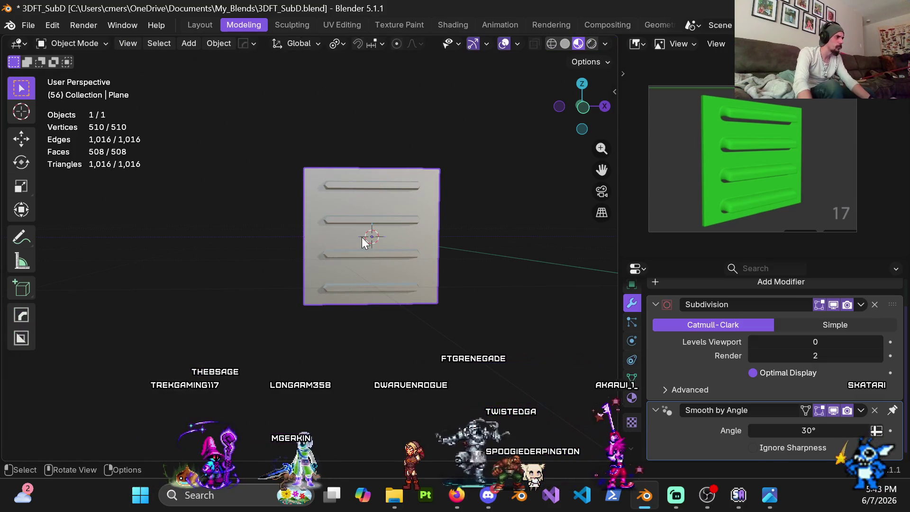
key("Tab")
key("ctrl+4")
key("ctrl+Tab")
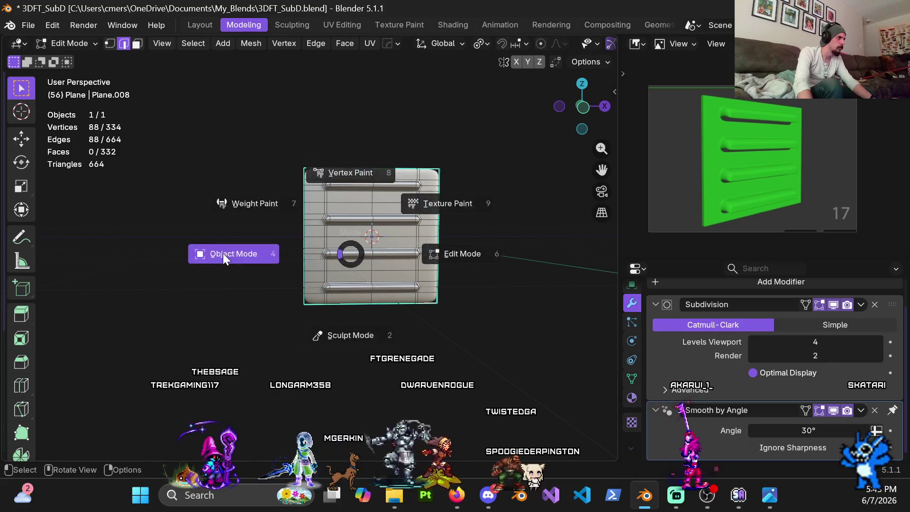
left_click(228, 254)
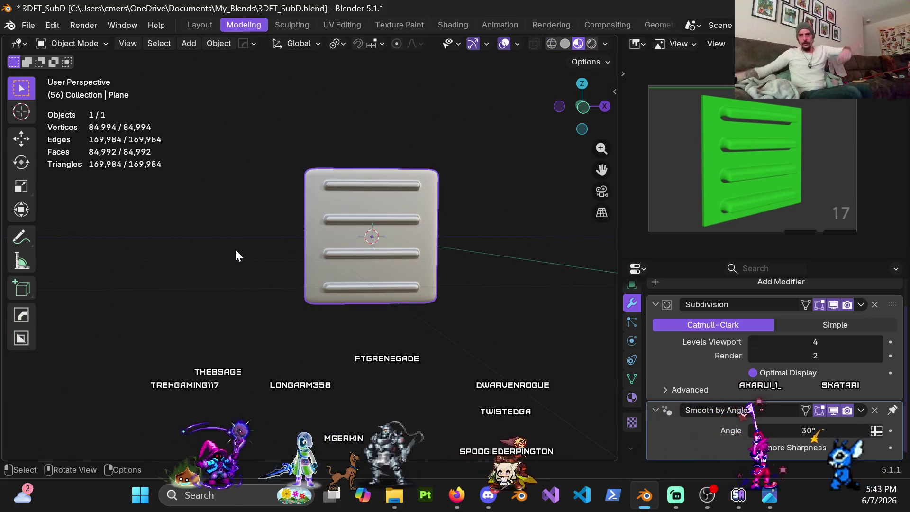
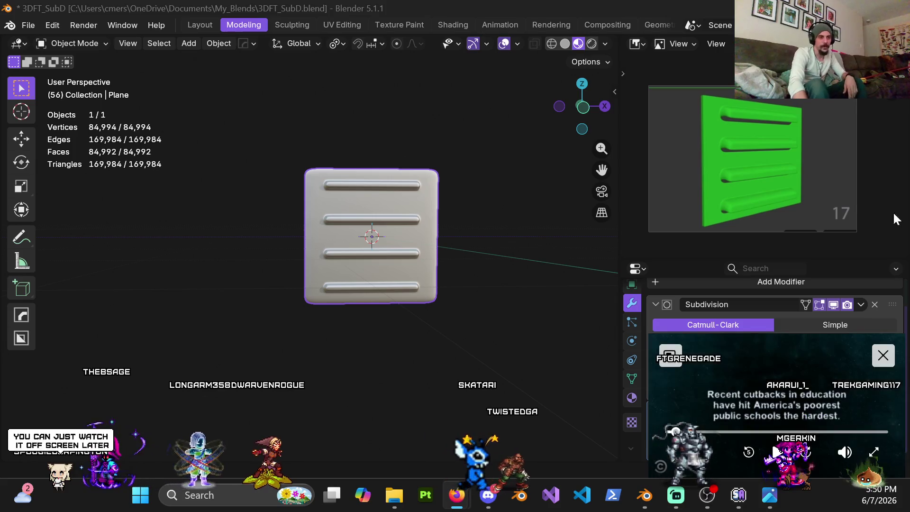
Step: Put the panel plane in Edit Mode, face it from the front, and use vertex select in wireframe
left_click(776, 452)
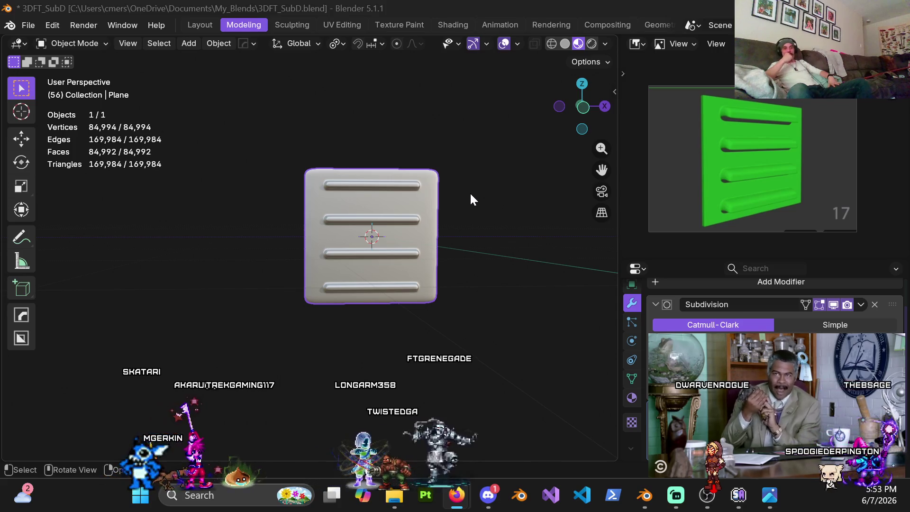
scroll(370, 272, "up", 3)
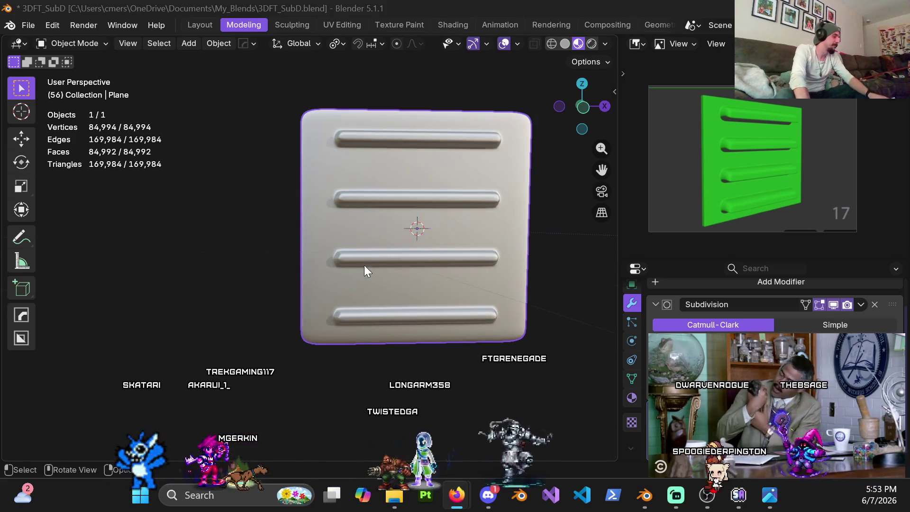
key("ctrl+Tab")
left_click(464, 230)
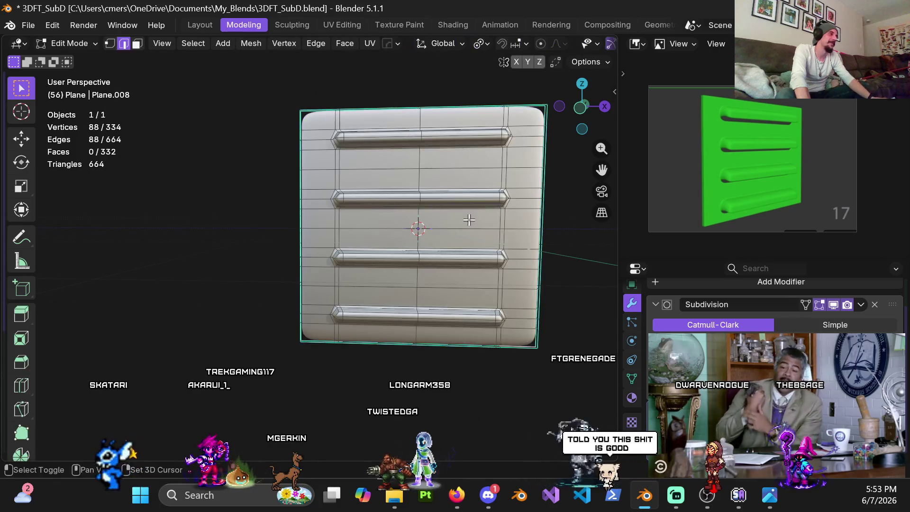
scroll(364, 271, "up", 5)
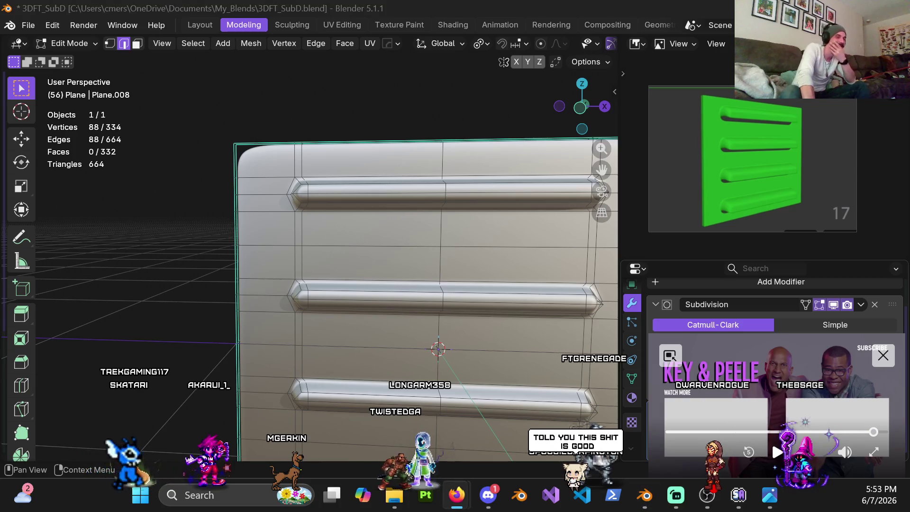
left_click(885, 361)
mouse_move(401, 211)
middle_mouse_down()
mouse_move(415, 210)
mouse_move(408, 201)
middle_mouse_up()
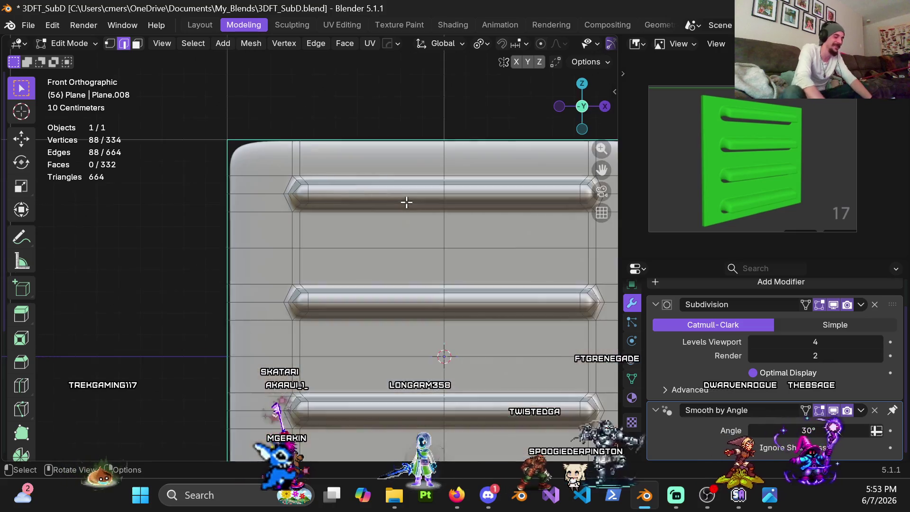
key("z")
left_click(291, 258)
middle_click_drag(384, 281, 309, 274, "shift")
key("1")
middle_click_drag(398, 220, 415, 224, "shift")
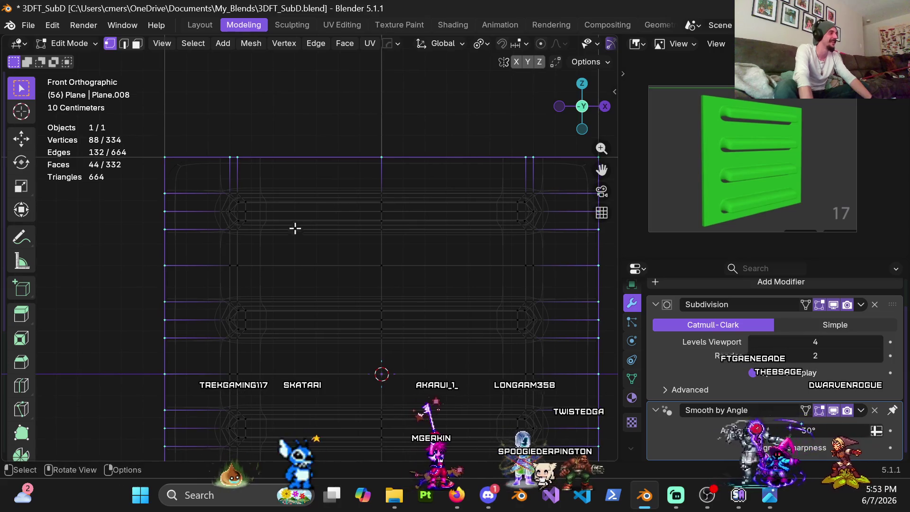
Step: Switch between solid and wireframe shading while framing the panel's lower ridges
key("z")
left_click(409, 245)
middle_click_drag(303, 260, 288, 255, "shift")
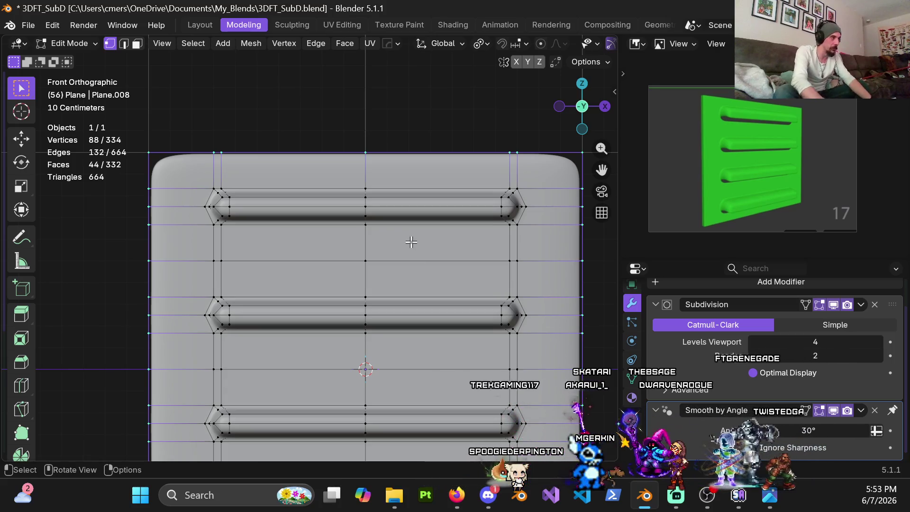
middle_click_drag(397, 270, 390, 204, "shift")
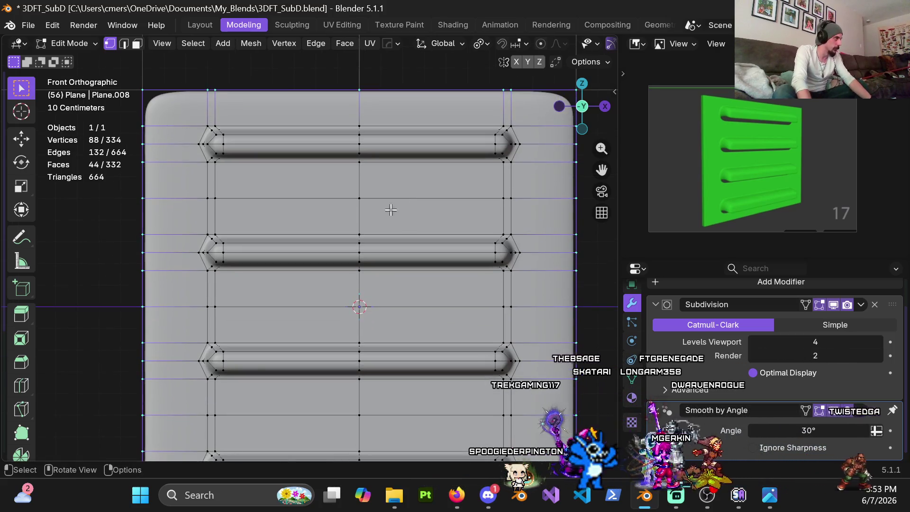
scroll(391, 210, "down", 3)
scroll(332, 213, "up", 1)
key("z")
left_click(204, 220)
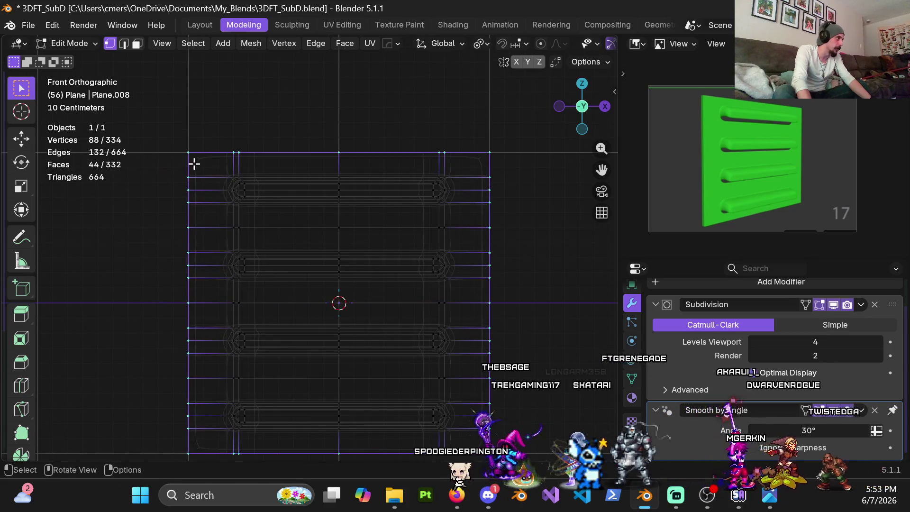
key("z")
left_click(287, 193)
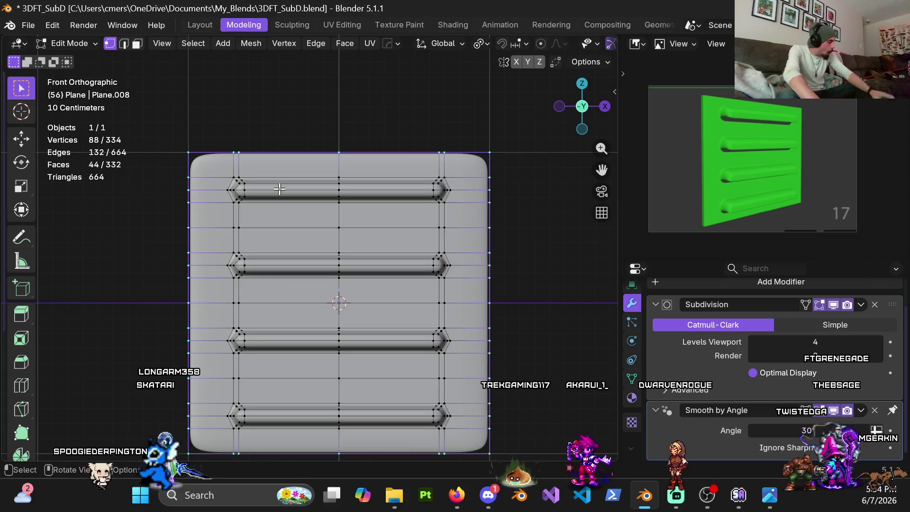
Step: In wireframe view, box-select the vertex row above the top ridge
scroll(293, 202, "up", 3)
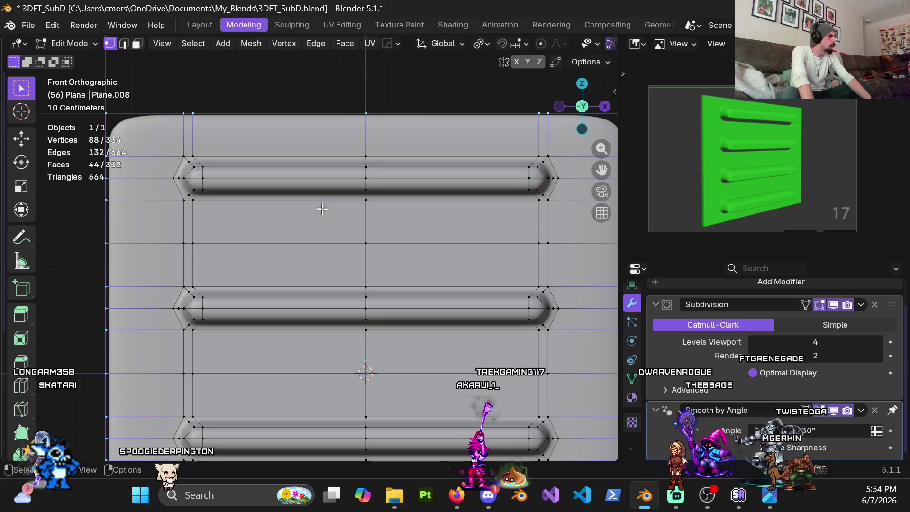
key("shift+z")
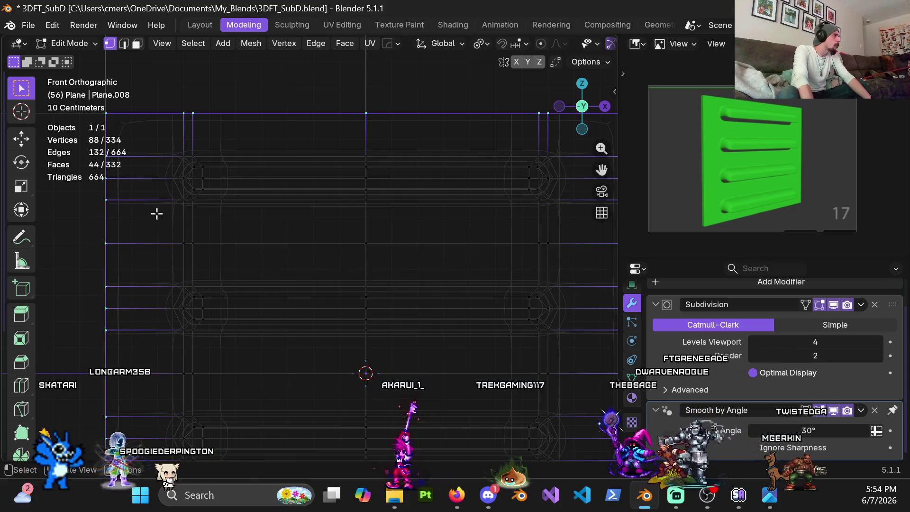
scroll(189, 178, "down", 3)
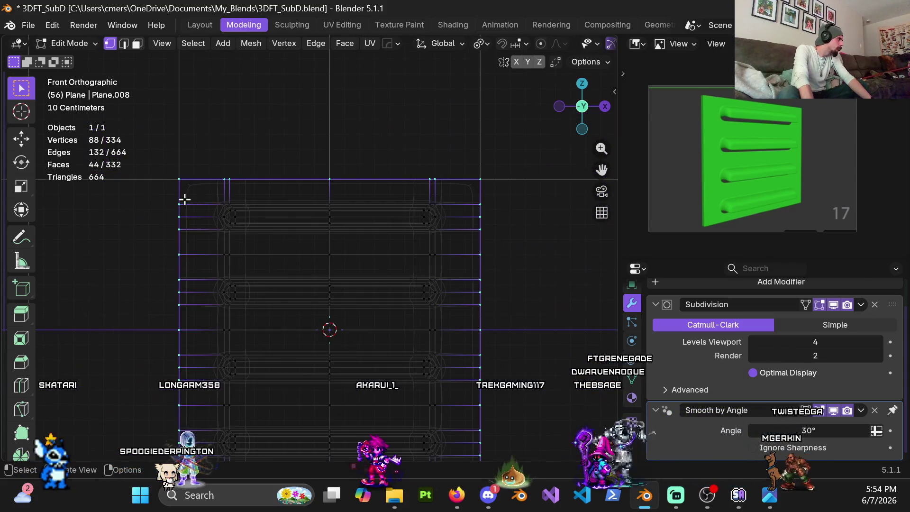
left_click_drag(375, 215, 492, 214)
Step: Switch to solid shading and start a Z-axis move of the row, then cancel it
key("z")
left_click(437, 223)
scroll(425, 247, "up", 3)
key("g")
key("z")
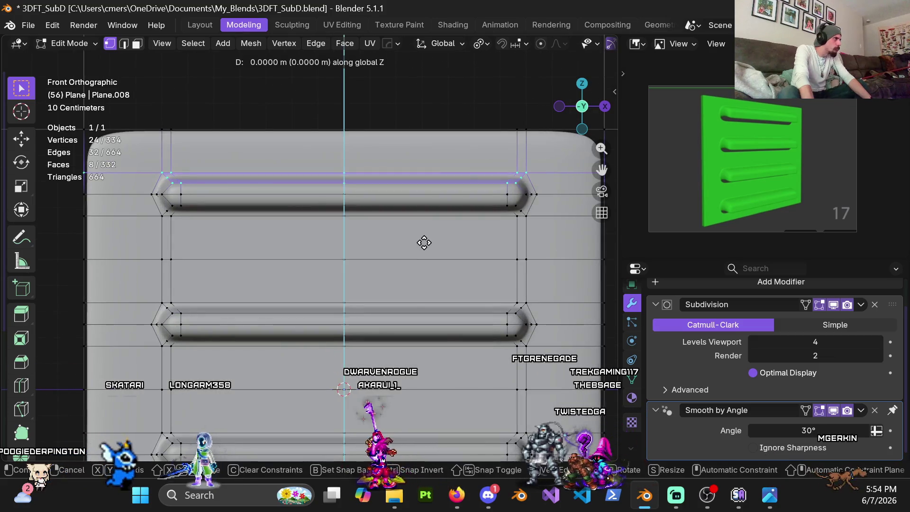
key("Escape")
Step: In wireframe view, raise the selected vertex row 0.02 m along Z
key("z")
left_click(357, 214)
scroll(340, 299, "up", 6)
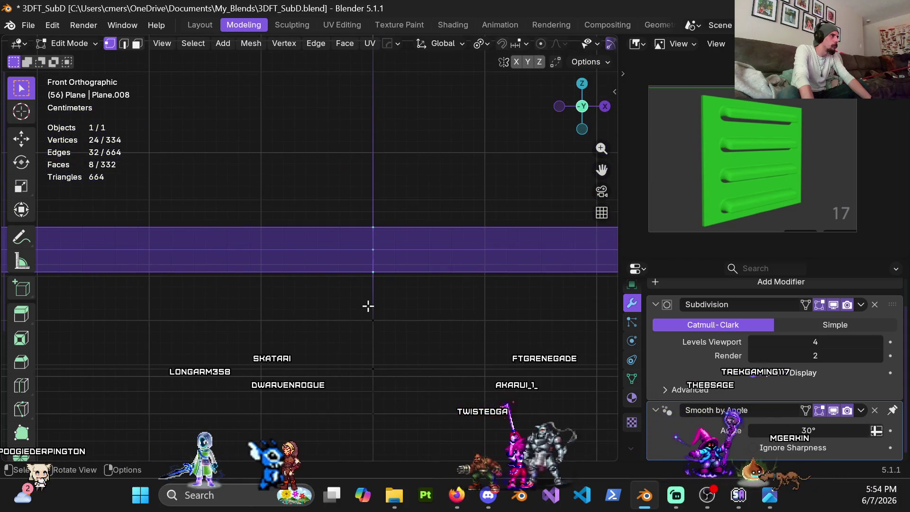
key("g")
key("z")
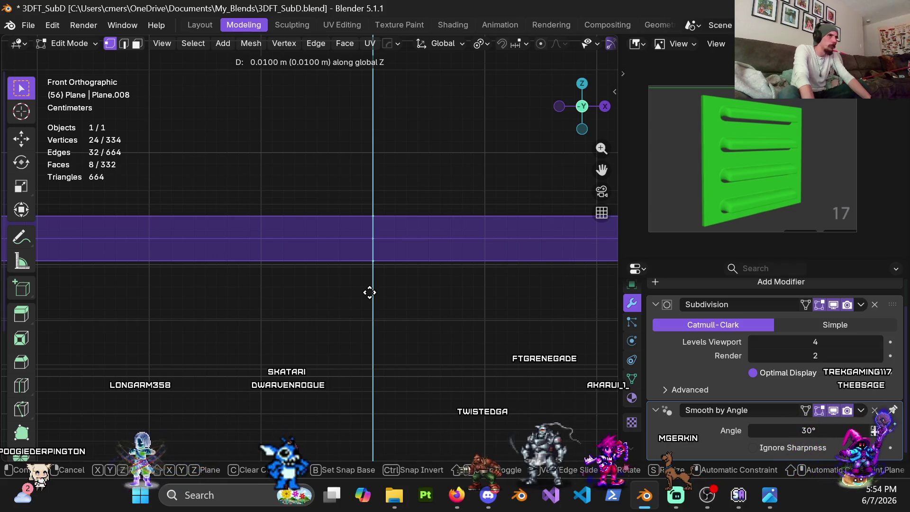
left_click(369, 293)
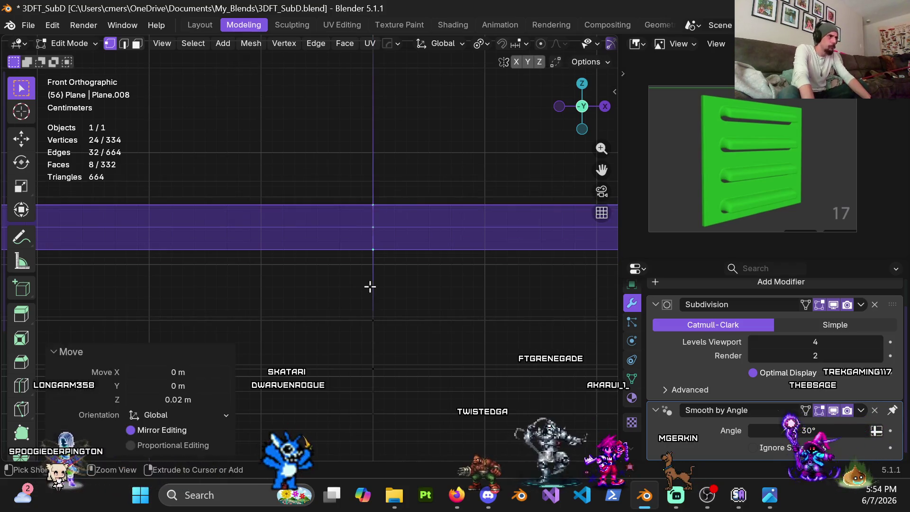
Step: Return to Object Mode with solid shading and orbit around the panel to inspect the ridges
key("ctrl+Tab")
left_click(310, 281)
key("z")
left_click(360, 285)
mouse_move(368, 290)
middle_mouse_down()
mouse_move(405, 238)
mouse_move(377, 285)
middle_mouse_up()
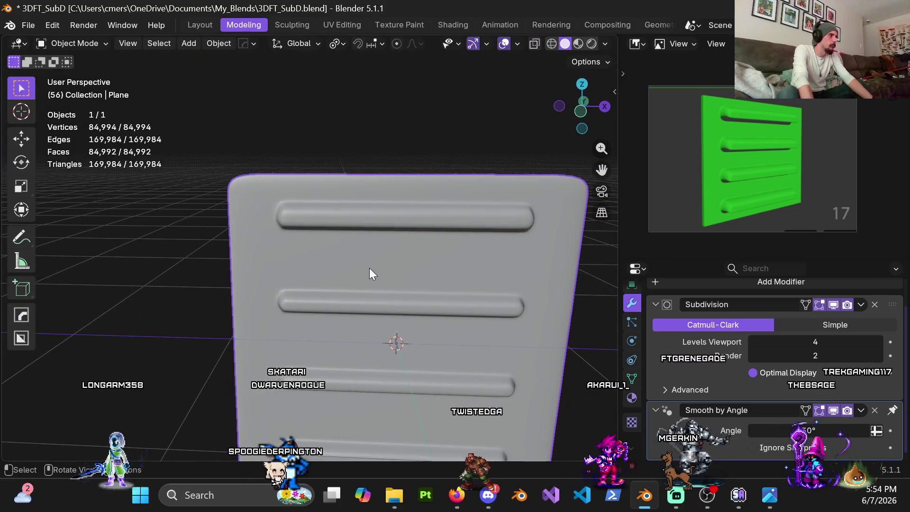
scroll(369, 269, "down", 4)
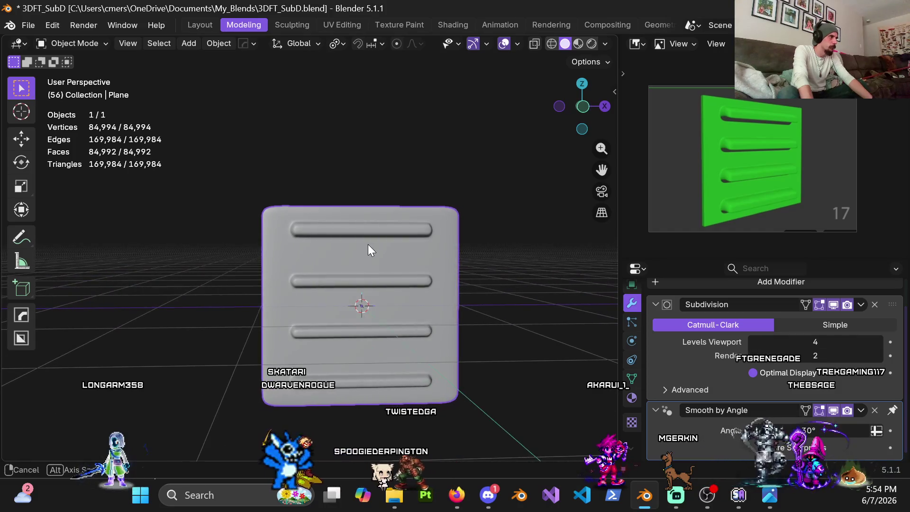
mouse_move(369, 251)
middle_mouse_down()
mouse_move(401, 215)
mouse_move(372, 221)
mouse_move(390, 221)
middle_mouse_up()
scroll(379, 237, "down", 2)
scroll(376, 255, "up", 5)
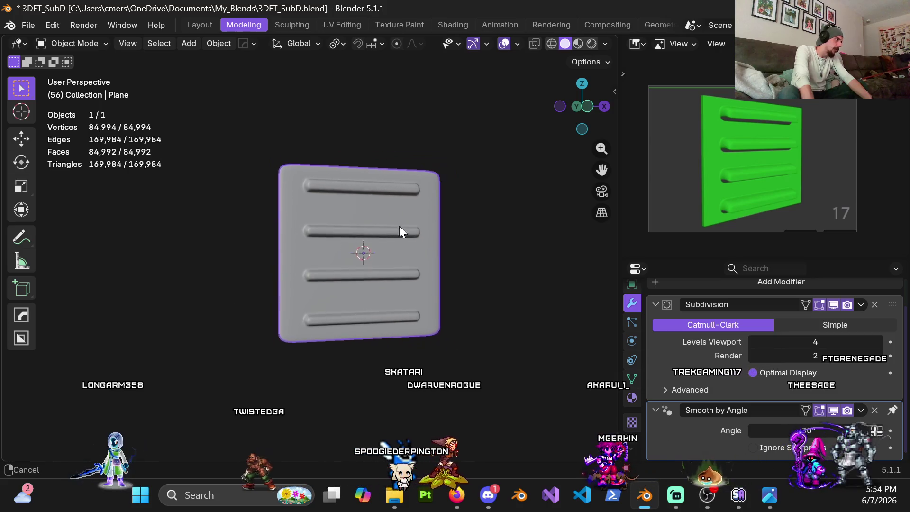
key("ctrl+Tab")
Step: Re-enter Edit Mode facing the front in wireframe and box-select the next ridge edge loop down
left_click(462, 194)
middle_click_drag(407, 226, 398, 228, "alt")
key("shift+z")
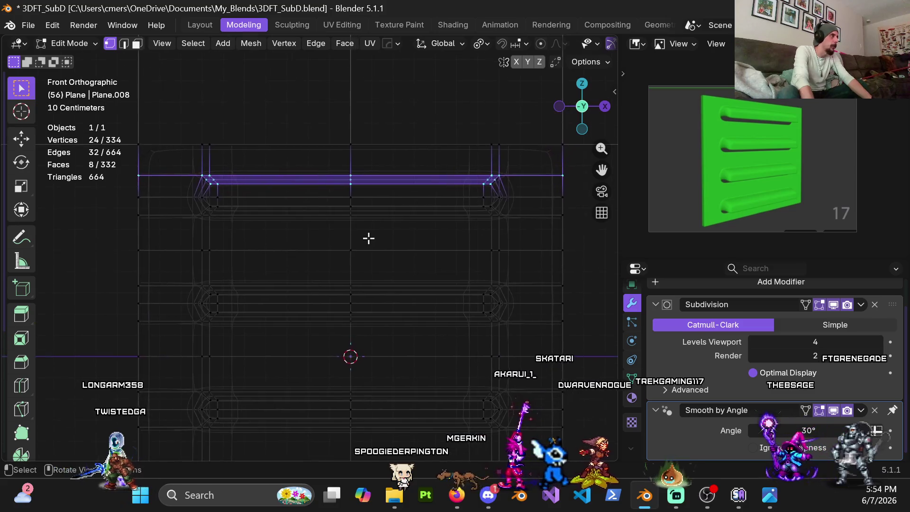
scroll(340, 238, "down", 1)
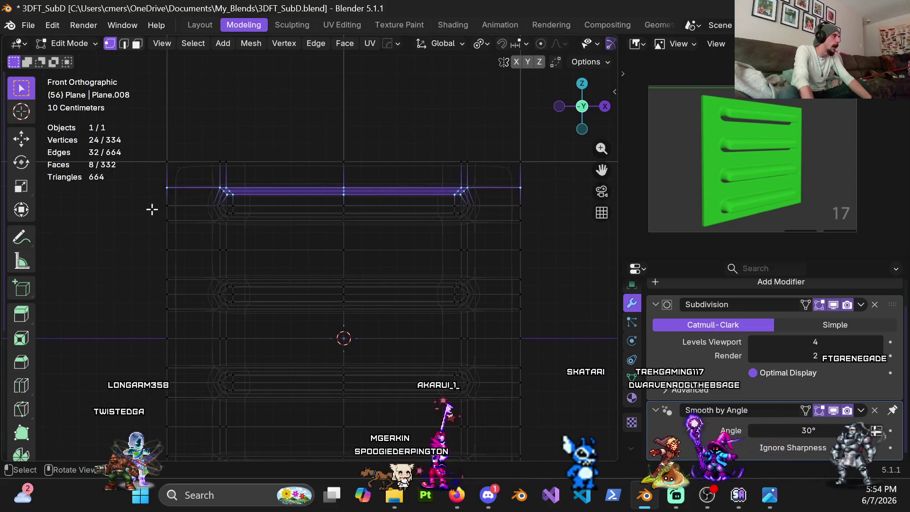
mouse_move(204, 231)
left_mouse_down()
mouse_move(525, 259)
mouse_move(557, 238)
mouse_move(540, 236)
left_mouse_up()
key("shift+z")
scroll(420, 234, "up", 10)
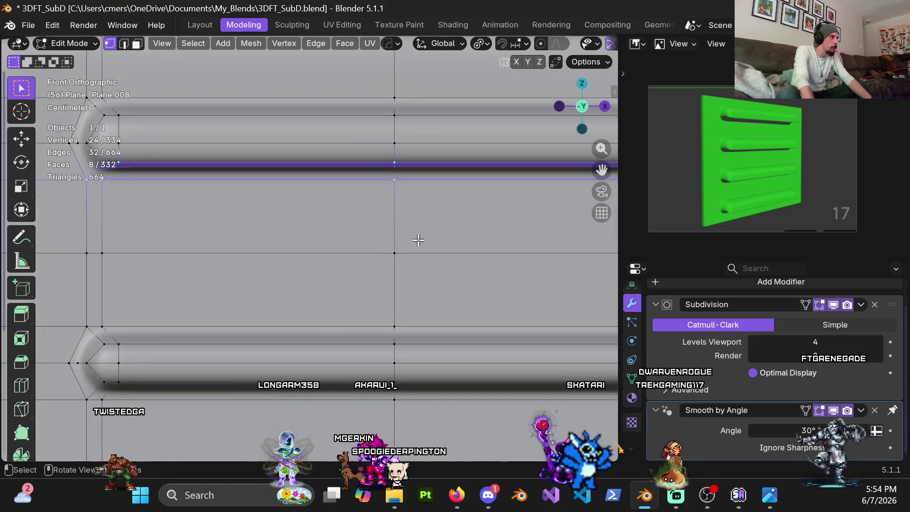
key("shift+z")
Step: Lower that loop 0.02 m along Z and view the smoothed panel in Object Mode, solid shading
key("g")
key("z")
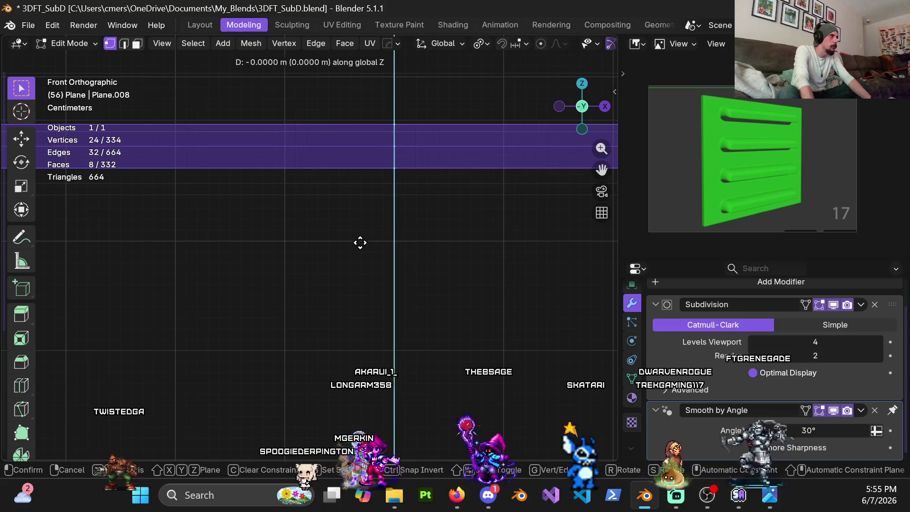
left_click(363, 258)
key("Tab")
key("z")
left_click(423, 260)
mouse_move(423, 261)
middle_mouse_down()
mouse_move(365, 266)
mouse_move(411, 235)
mouse_move(394, 269)
mouse_move(388, 239)
mouse_move(424, 231)
mouse_move(404, 207)
mouse_move(355, 213)
mouse_move(319, 144)
mouse_move(319, 193)
mouse_move(298, 196)
middle_mouse_up()
scroll(357, 219, "down", 2)
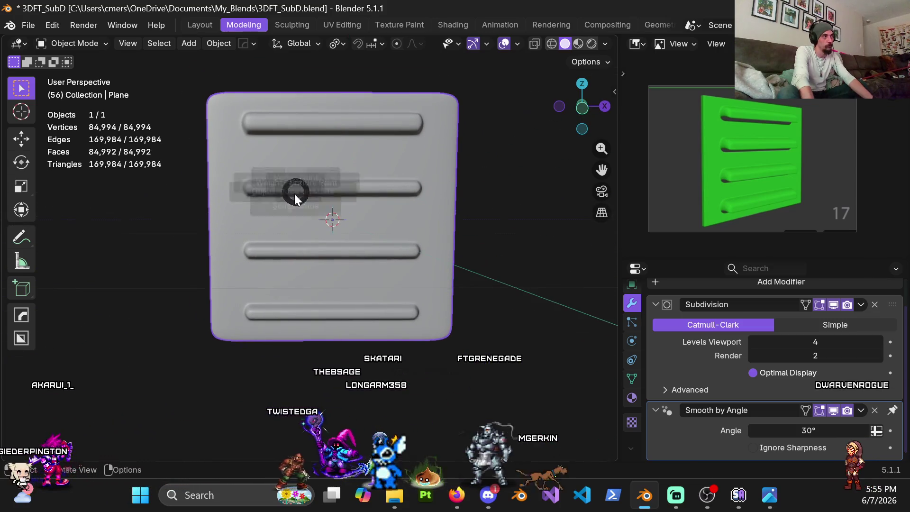
Step: Enter Edit Mode in front orthographic view with wireframe shading, centred on the mesh
key("Tab")
scroll(316, 256, "up", 4)
key("KP_1")
key("z")
key("4")
middle_click_drag(363, 227, 303, 219, "shift")
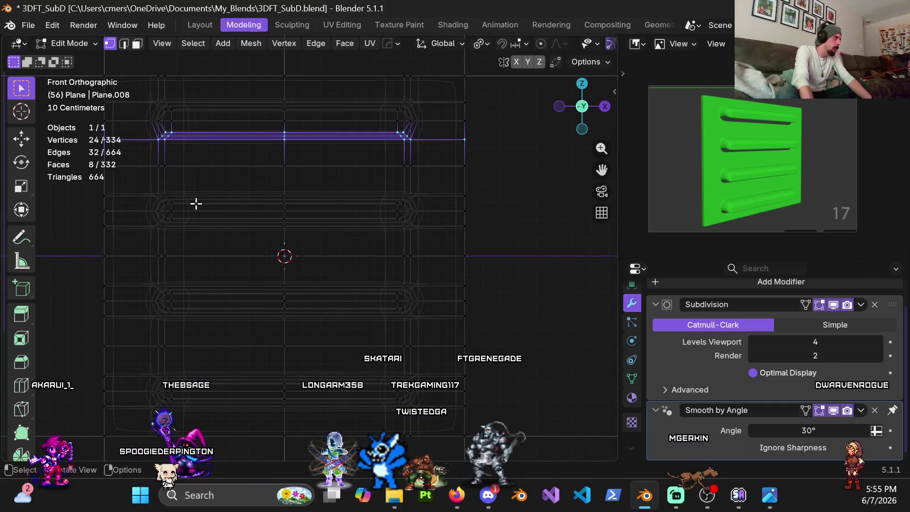
middle_click_drag(127, 227, 157, 254, "shift")
Step: Box-select a horizontal edge band by a ridge and raise it 0.02 m along Z
mouse_move(119, 209)
left_mouse_down()
mouse_move(289, 235)
mouse_move(455, 244)
mouse_move(517, 237)
left_mouse_up()
scroll(349, 256, "up", 5)
key("g")
key("z")
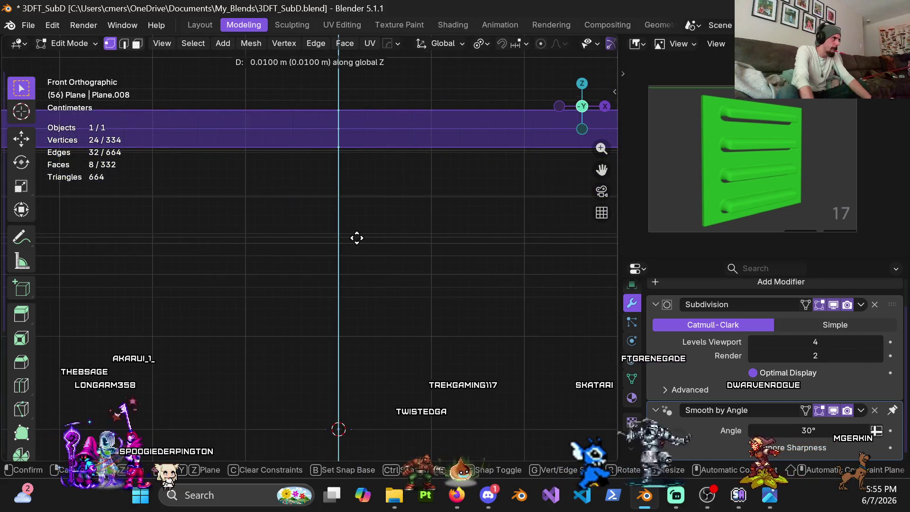
left_click(356, 236)
Step: Box-select the lower horizontal edge band and lower it 0.02 m along Z
scroll(355, 234, "down", 1)
scroll(346, 252, "down", 6)
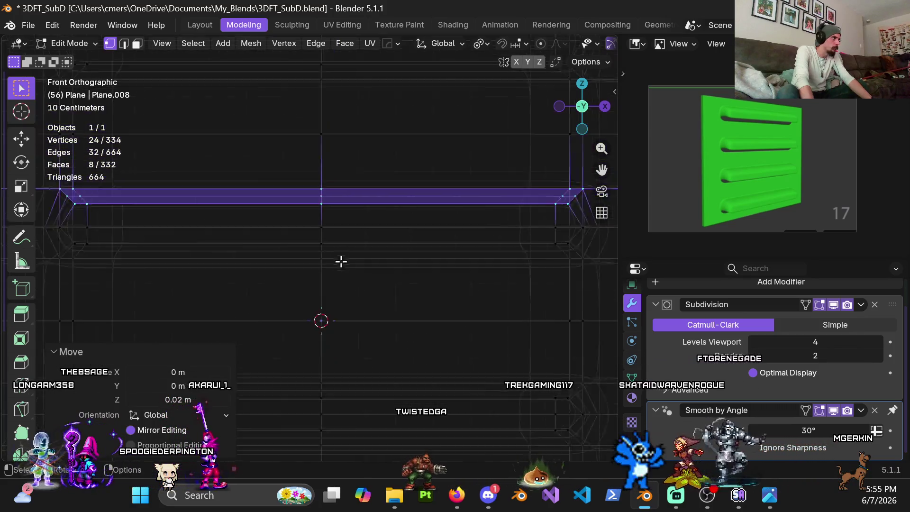
mouse_move(92, 239)
left_mouse_down()
mouse_move(290, 275)
mouse_move(565, 270)
left_mouse_up()
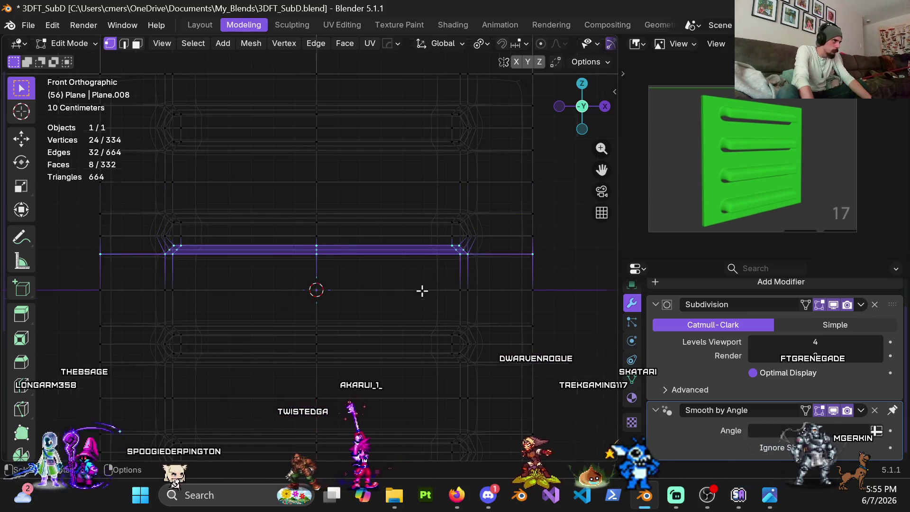
scroll(422, 291, "up", 8)
key("g")
key("z")
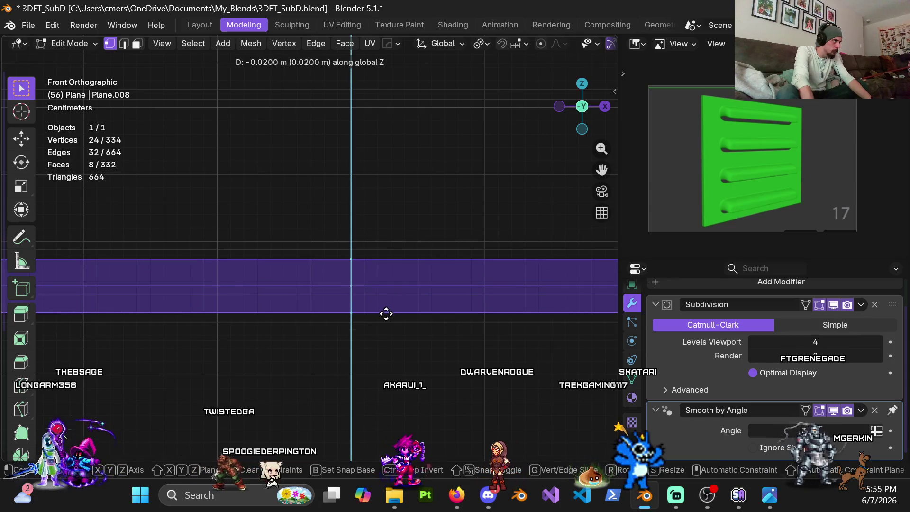
left_click(385, 319)
Step: Go back to solid shading, deselect everything, and orbit to a side view of the panel
scroll(365, 294, "down", 4)
key("z")
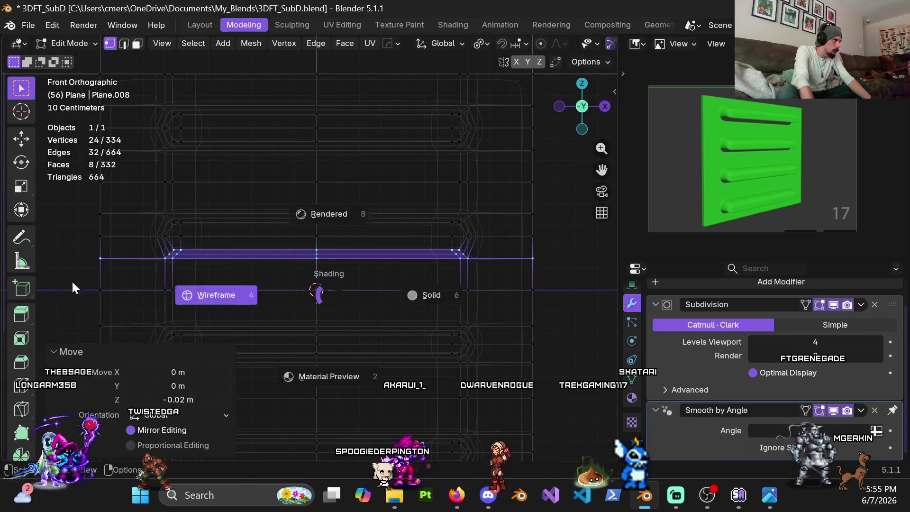
left_click(206, 270)
key("z")
left_click(293, 269)
middle_click_drag(302, 267, 426, 260)
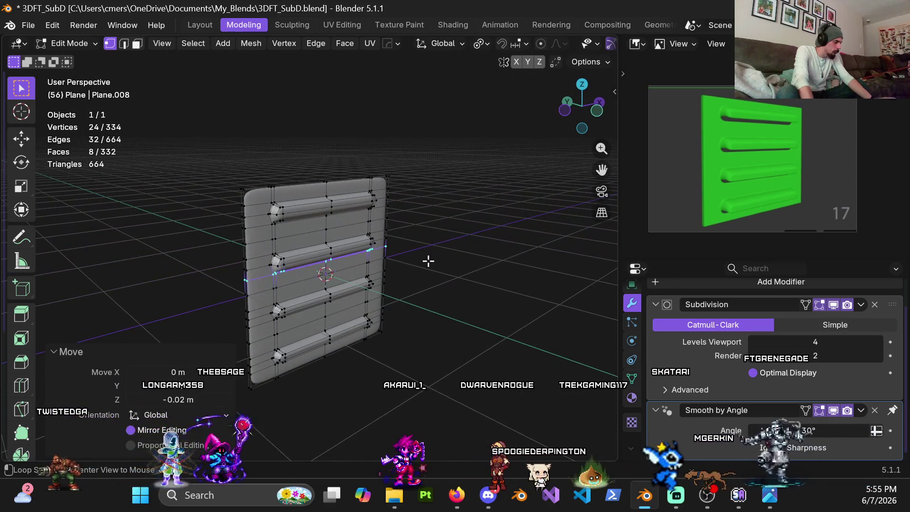
key("shift+alt+x")
left_click(336, 172)
key("alt+a")
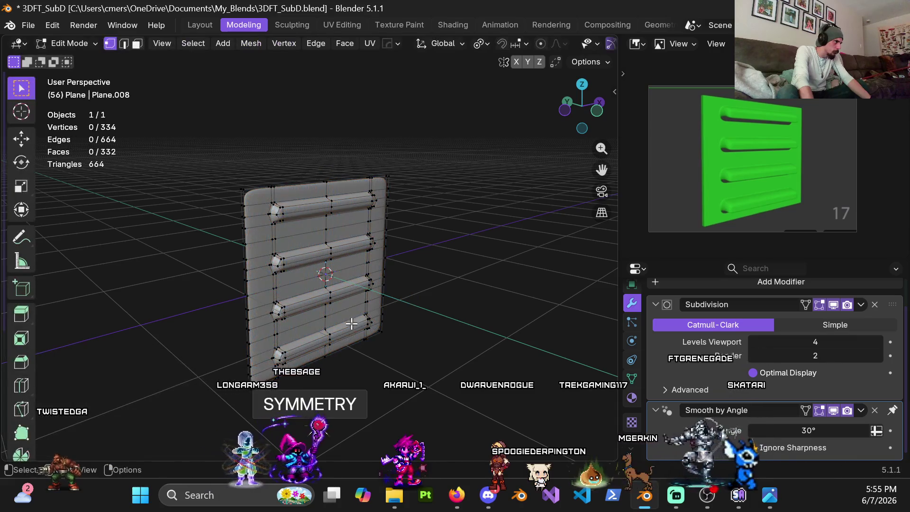
scroll(387, 222, "up", 4)
mouse_move(387, 222)
middle_mouse_down()
mouse_move(362, 284)
mouse_move(400, 325)
mouse_move(394, 307)
mouse_move(293, 285)
middle_mouse_up()
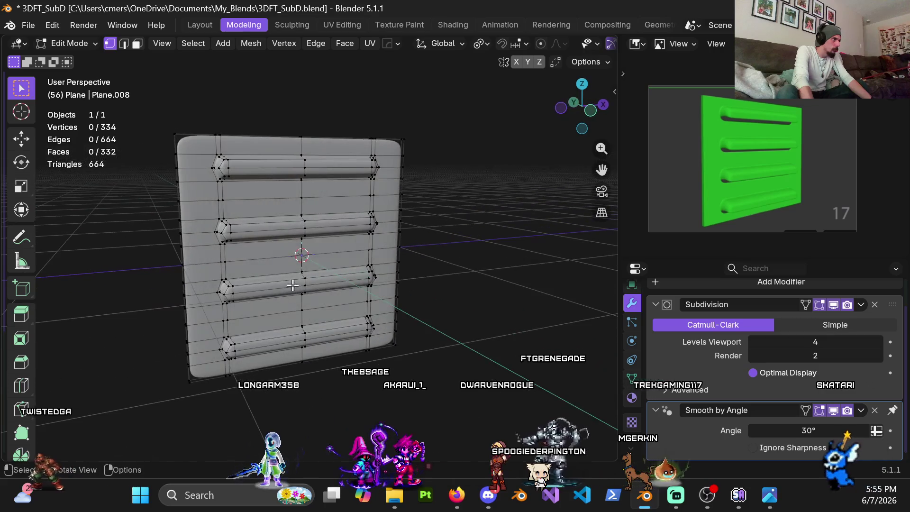
Step: Loop-cut vertical support loops close to the panel's left and right borders (factor 0.7)
mouse_move(295, 247)
middle_mouse_down("shift")
mouse_move(337, 302)
mouse_move(300, 250)
mouse_move(301, 225)
middle_mouse_up("shift")
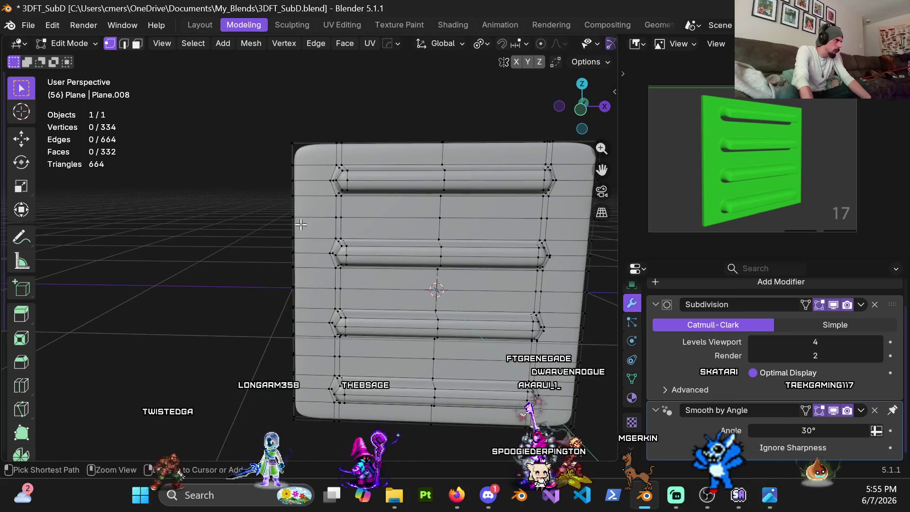
key("ctrl+r")
left_click(300, 224)
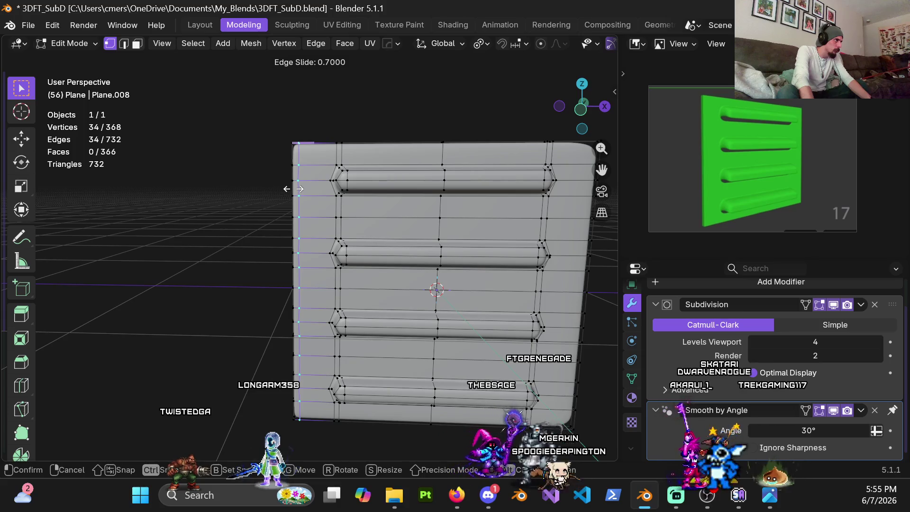
left_click(294, 189)
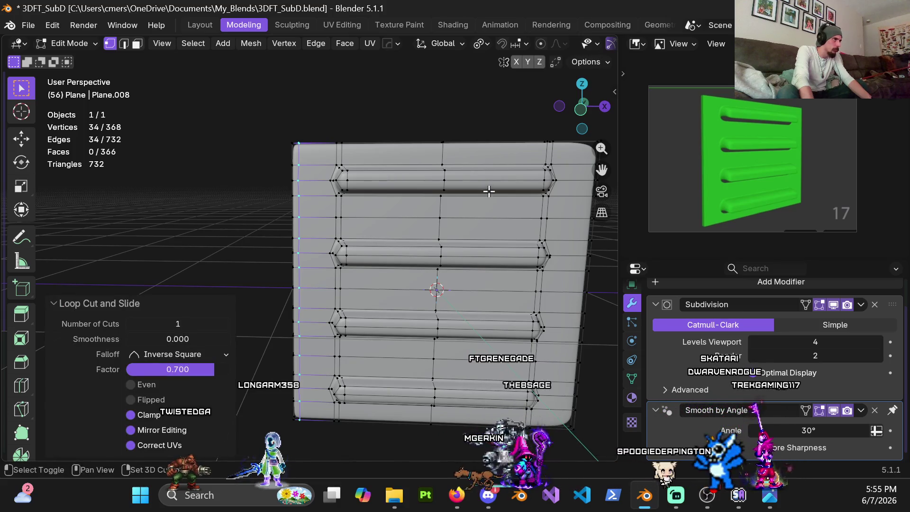
middle_click_drag(489, 191, 349, 193, "shift")
key("ctrl+r")
left_click(441, 161)
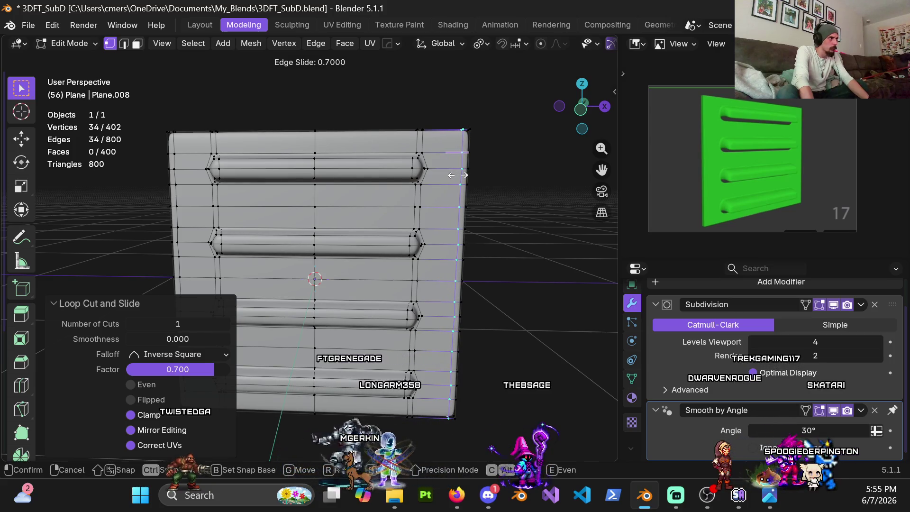
left_click(458, 175)
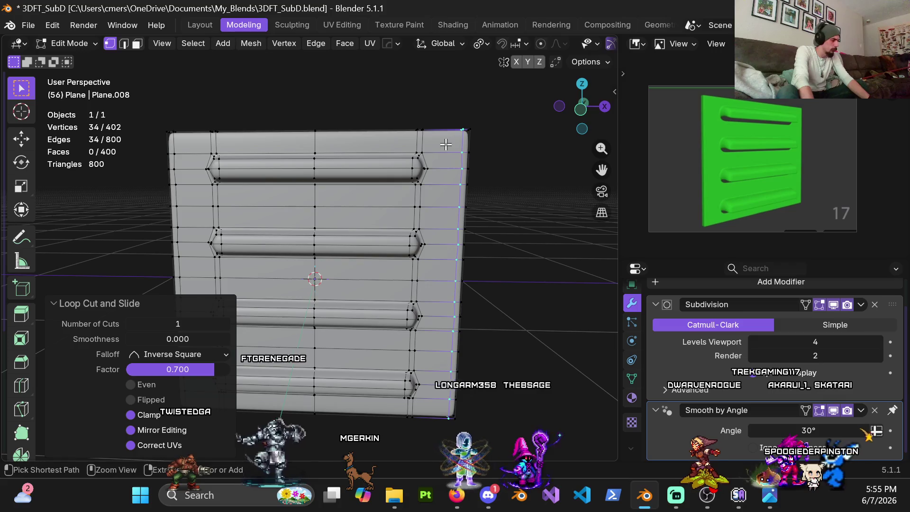
Step: Add a horizontal support loop near the top border at factor -0.3, then triangulate its faces
key("ctrl+r")
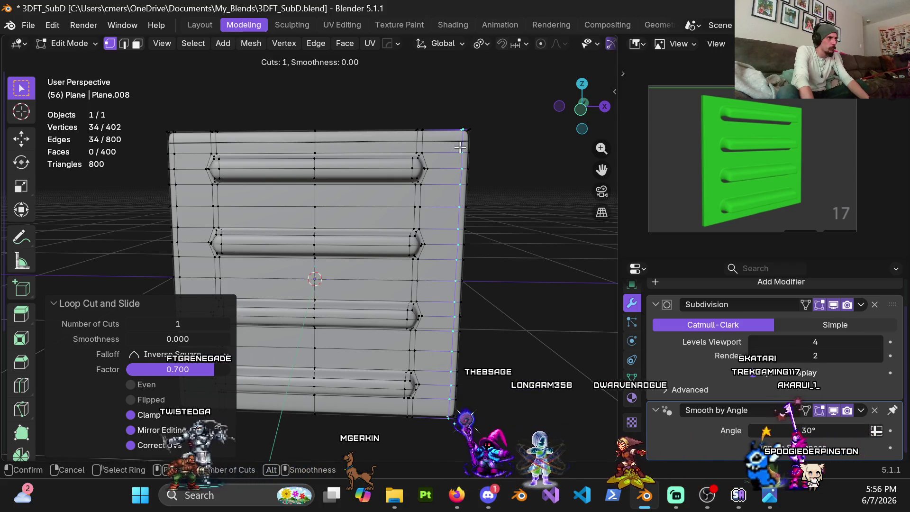
left_click(459, 146)
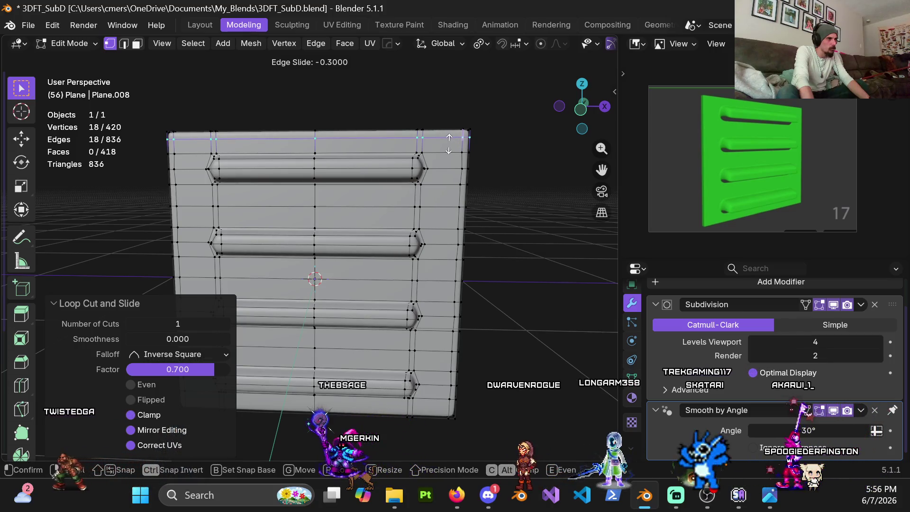
left_click(449, 144)
scroll(343, 200, "up", 5)
mouse_move(343, 200)
middle_mouse_down()
mouse_move(280, 204)
mouse_move(308, 190)
mouse_move(331, 240)
middle_mouse_up()
scroll(285, 210, "down", 3)
scroll(308, 190, "down", 3)
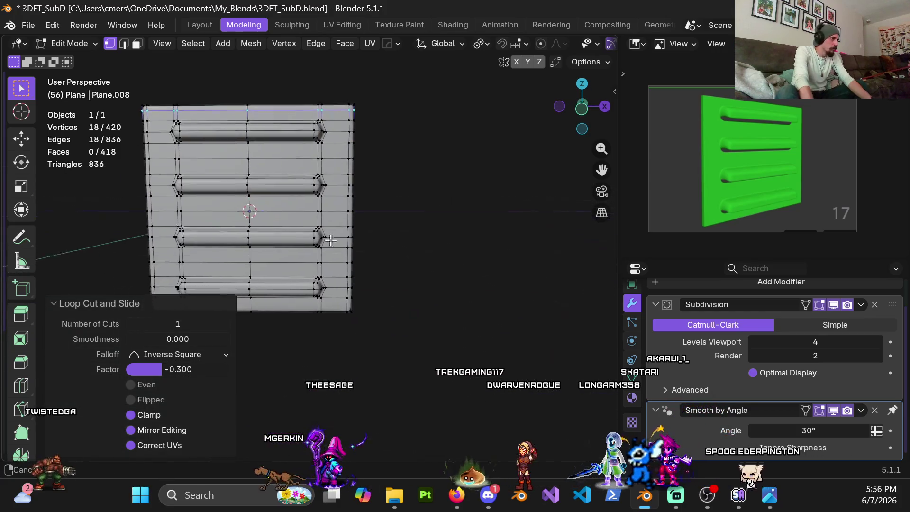
scroll(412, 279, "up", 3)
key("ctrl+t")
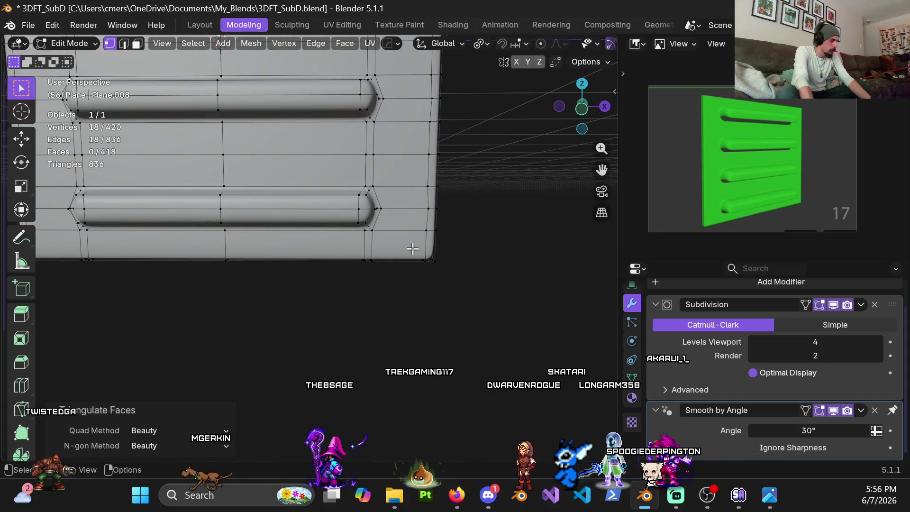
Step: In front orthographic view, add a horizontal support loop just inside the top edge
scroll(417, 254, "down", 7)
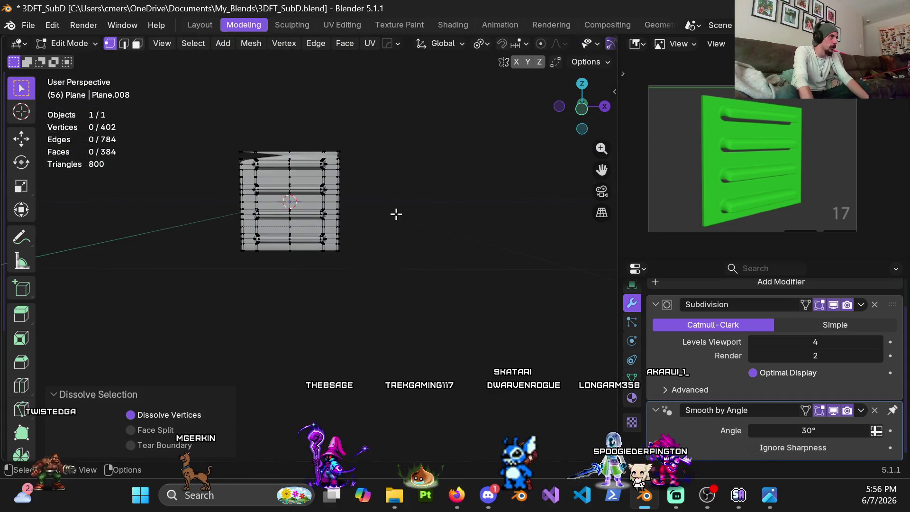
scroll(380, 102, "up", 5)
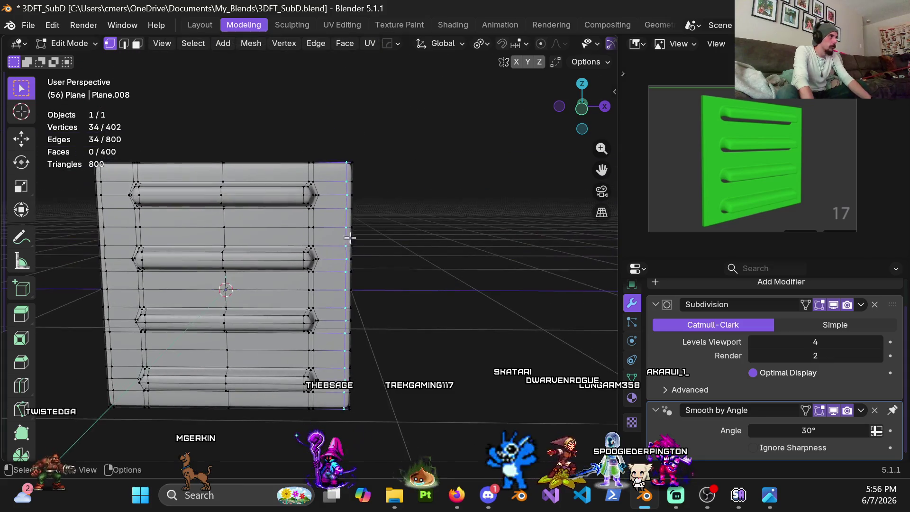
scroll(345, 227, "up", 3, "shift")
scroll(352, 207, "up", 2)
key("KP_1")
key("ctrl+r")
left_click(356, 209)
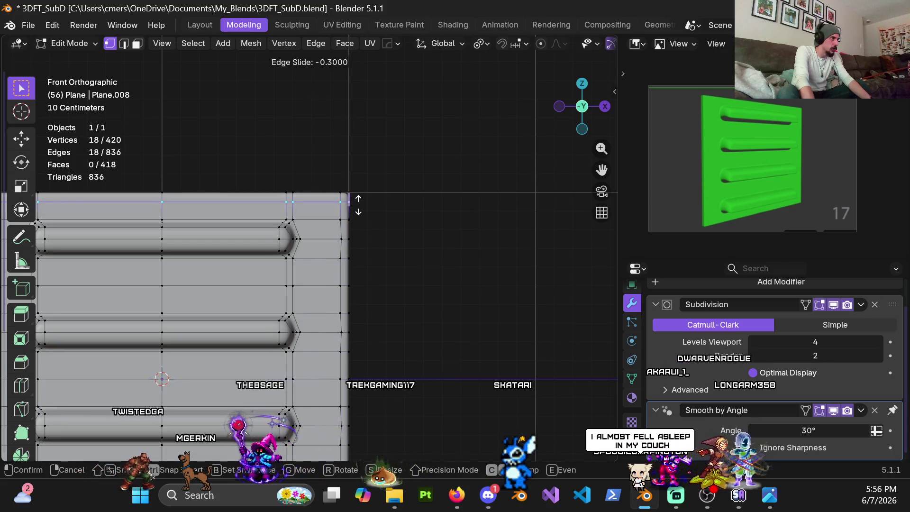
left_click(358, 204)
Step: Flatten the right and left end loops into straight vertical lines by scaling X to 0
scroll(360, 305, "down", 6, "shift")
mouse_move(353, 311)
middle_mouse_down("shift")
mouse_move(335, 346)
mouse_move(335, 299)
mouse_move(348, 275)
mouse_move(379, 278)
middle_mouse_up("shift")
scroll(355, 269, "up", 1)
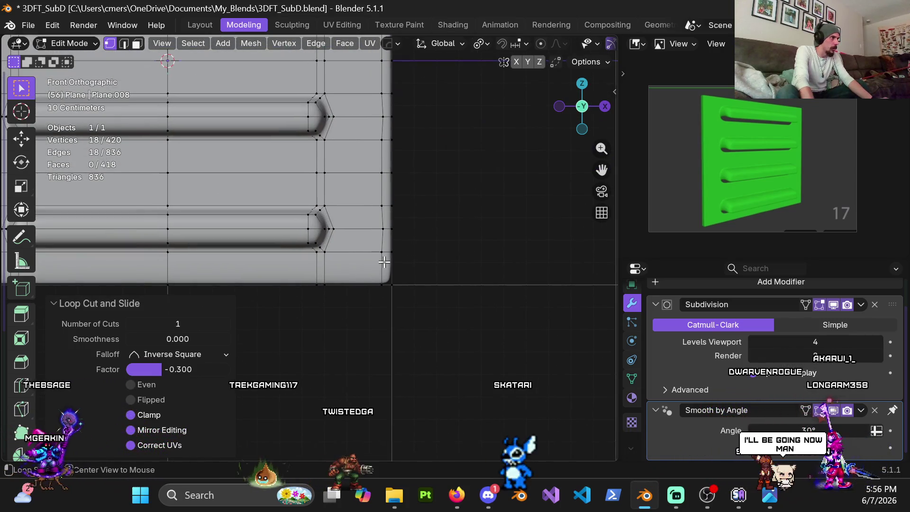
left_click(384, 262, "alt+shift")
key("s")
key("x")
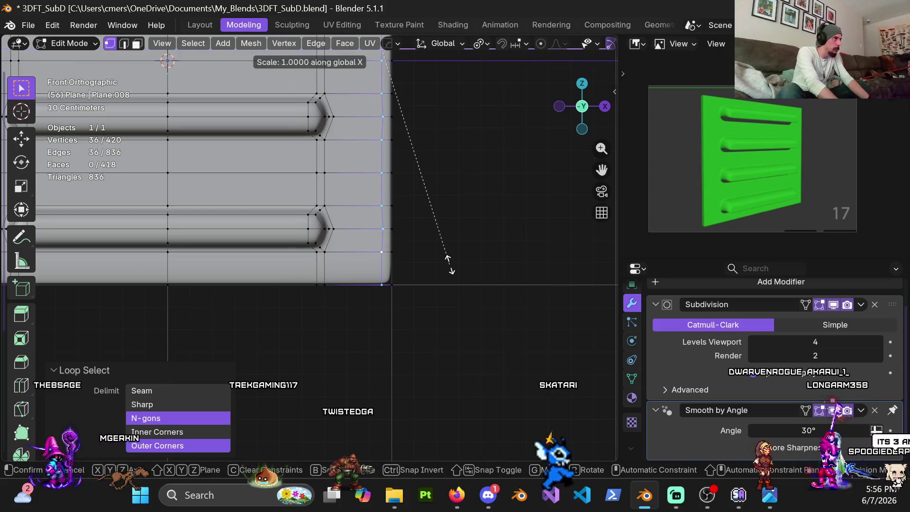
key("Return")
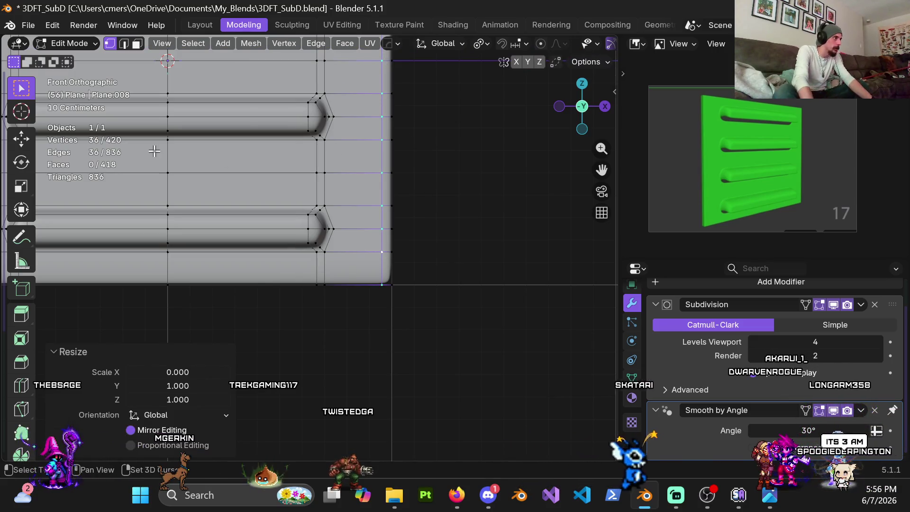
middle_click_drag(155, 151, 424, 183, "shift")
left_click(262, 188, "alt")
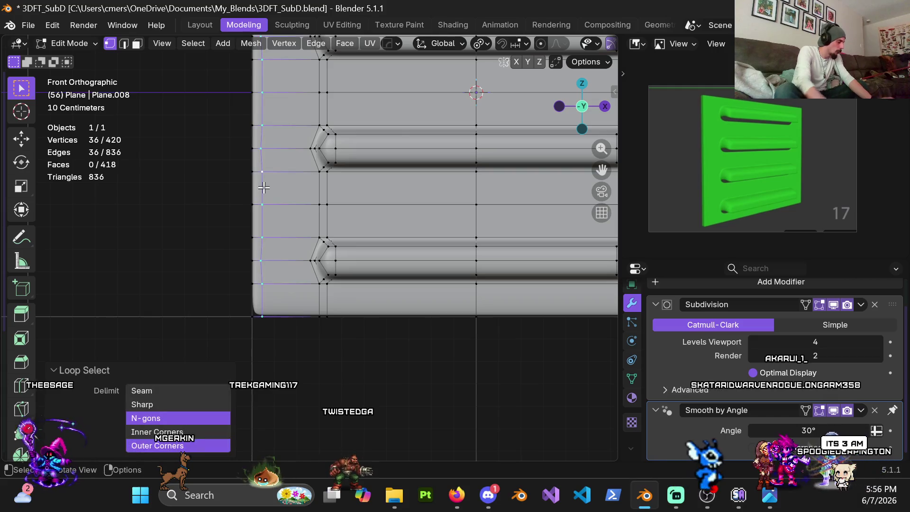
key("s")
key("x")
key("Return")
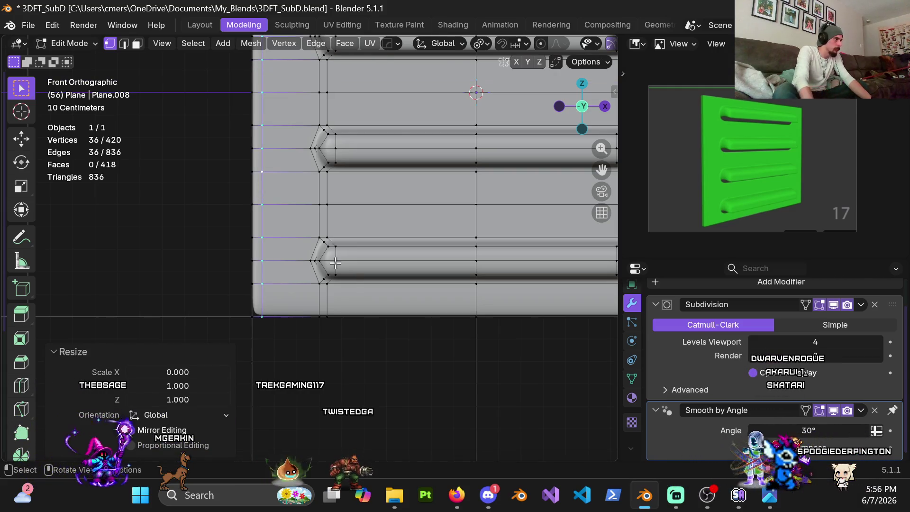
Step: Add a support loop just inside the bottom edge, slid to factor -0.3
middle_click_drag(335, 263, 208, 249, "shift")
key("ctrl+r")
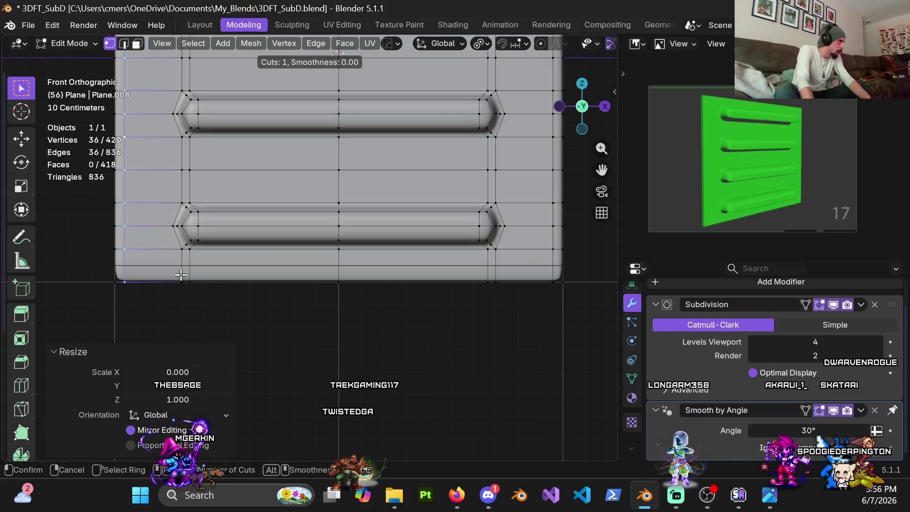
left_click(180, 271)
left_click(180, 276)
scroll(179, 276, "down", 3)
Step: Add support loop cuts near the panel's left, top, right and bottom edges
mouse_move(327, 114)
middle_mouse_down("shift")
mouse_move(353, 211)
mouse_move(403, 211)
mouse_move(451, 247)
mouse_move(469, 237)
mouse_move(356, 228)
mouse_move(326, 204)
middle_mouse_up("shift")
scroll(326, 204, "up", 5)
key("ctrl+r")
left_click(239, 154)
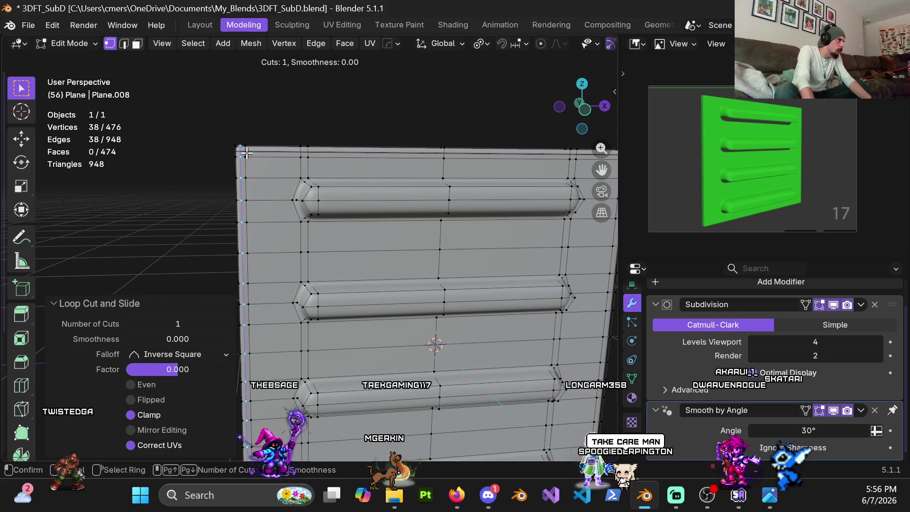
left_click(245, 152)
mouse_move(248, 158)
middle_mouse_down("shift")
mouse_move(124, 124)
mouse_move(331, 118)
middle_mouse_up("shift")
left_click(327, 112)
mouse_move(321, 299)
middle_mouse_down("shift")
mouse_move(366, 146)
mouse_move(383, 230)
mouse_move(379, 205)
mouse_move(354, 254)
mouse_move(413, 226)
middle_mouse_up("shift")
key("ctrl+r")
left_click(399, 225)
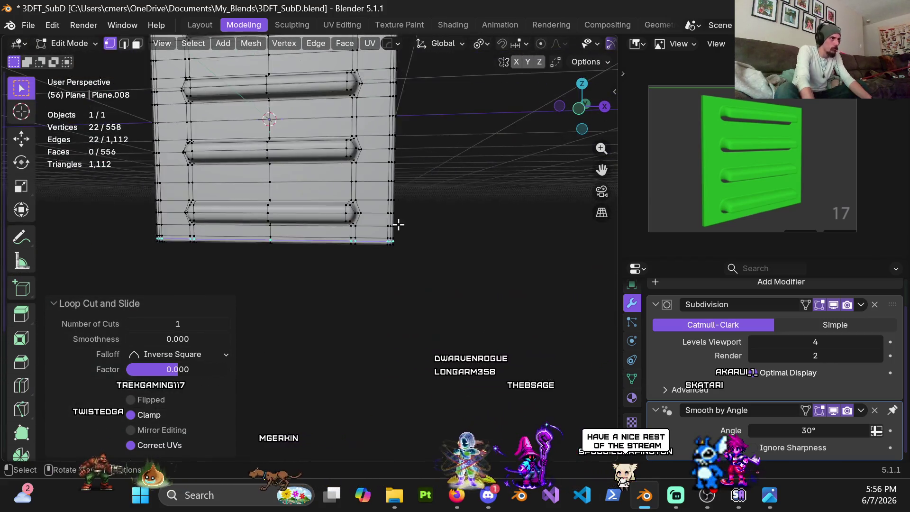
scroll(398, 224, "down", 3)
Step: Inspect the smoothed panel in Object Mode with Material Preview shading
key("Tab")
left_click(223, 241)
mouse_move(207, 216)
middle_mouse_down()
mouse_move(313, 228)
mouse_move(311, 217)
mouse_move(265, 187)
middle_mouse_up()
key("z")
left_click(255, 222)
mouse_move(249, 224)
middle_mouse_down()
mouse_move(300, 243)
mouse_move(389, 209)
mouse_move(260, 233)
mouse_move(293, 177)
mouse_move(335, 216)
mouse_move(294, 207)
mouse_move(315, 254)
mouse_move(305, 247)
middle_mouse_up()
left_click(212, 233)
Step: Add unslid support loops along the left edge, then return to Object Mode
key("Tab")
key("ctrl+r")
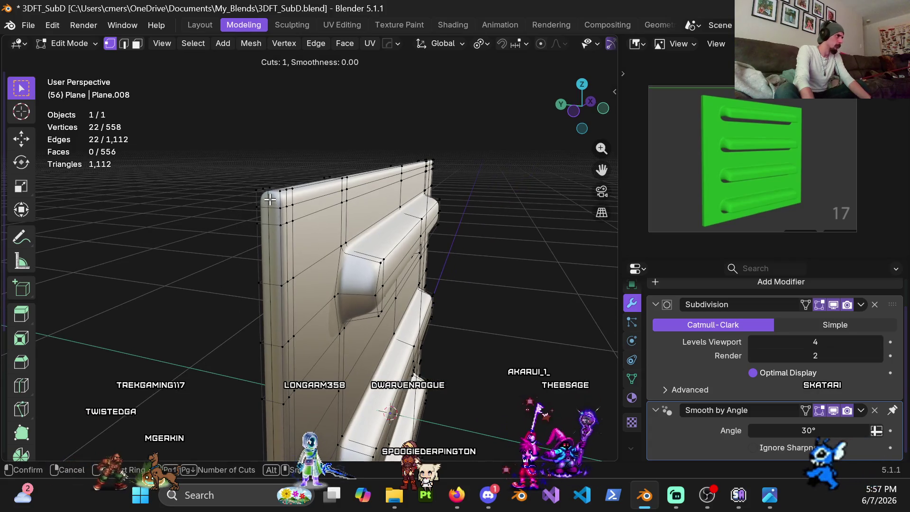
scroll(268, 213, "up", 1)
left_click(267, 213)
right_click(266, 223)
key("ctrl+Tab")
left_click(250, 237)
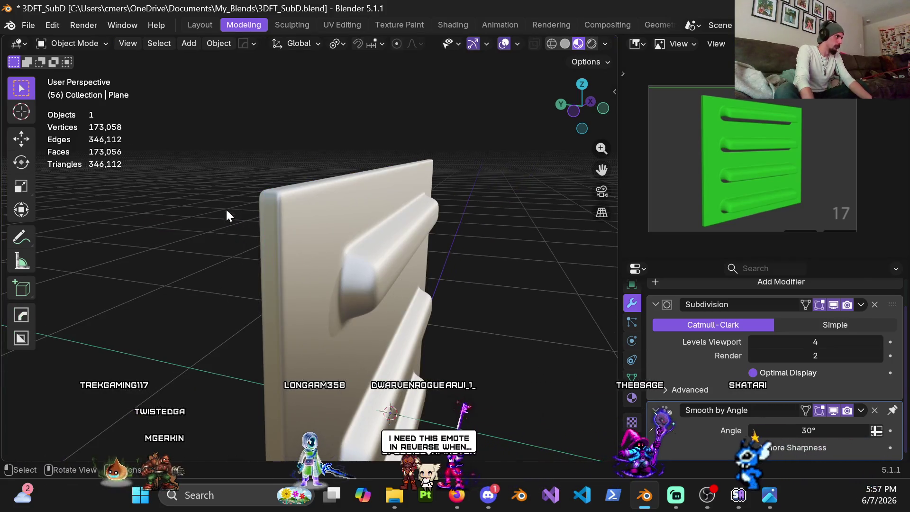
mouse_move(340, 218)
middle_mouse_down()
mouse_move(246, 232)
mouse_move(283, 237)
mouse_move(349, 210)
mouse_move(326, 208)
mouse_move(238, 264)
mouse_move(262, 184)
mouse_move(161, 151)
mouse_move(360, 234)
mouse_move(353, 131)
middle_mouse_up()
key("Tab")
left_click(253, 170)
right_click(253, 169)
key("ctrl+r")
left_click(233, 171)
right_click(232, 171)
key("ctrl+z")
key("ctrl+z")
scroll(352, 131, "down", 3)
middle_click_drag(406, 275, 384, 172)
middle_click_drag(315, 140, 346, 163)
key("Tab")
scroll(346, 162, "down", 2)
middle_click_drag(246, 181, 289, 212)
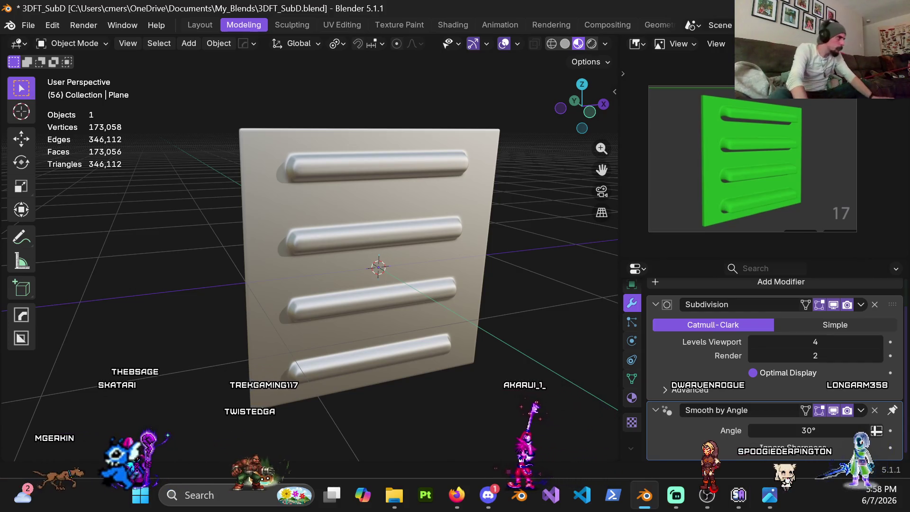
scroll(263, 174, "up", 4)
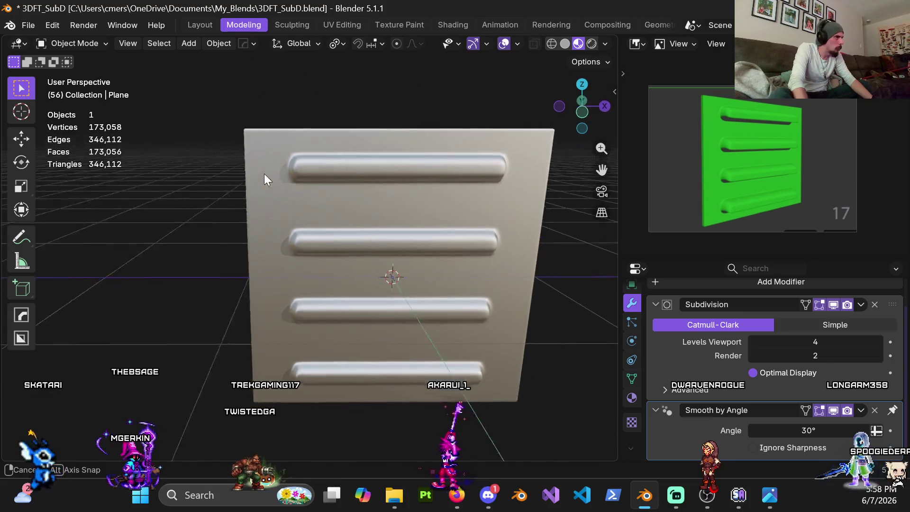
Step: In Edit Mode, undo the earlier border support loops with Ctrl+Z
mouse_move(258, 173)
middle_mouse_down()
mouse_move(266, 186)
mouse_move(342, 199)
middle_mouse_up()
key("Tab")
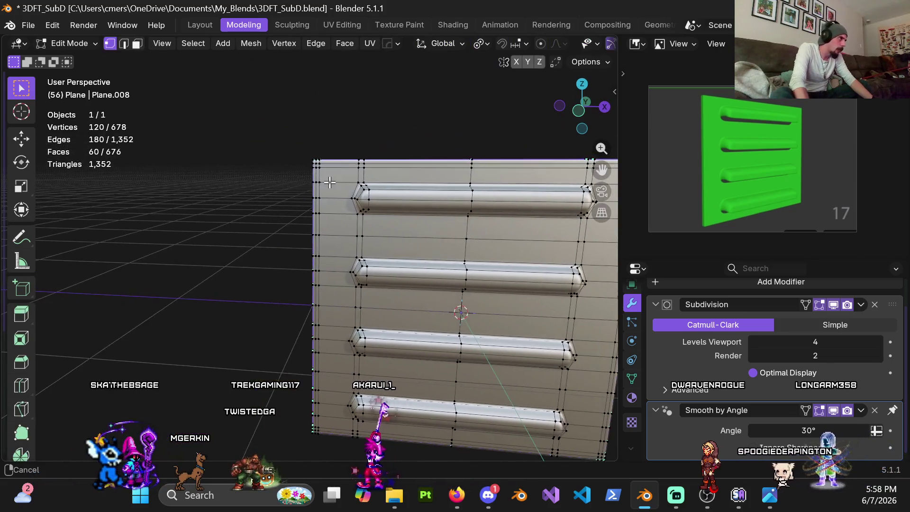
scroll(347, 183, "up", 3)
key("ctrl+z")
key("ctrl+z")
key("ctrl+z")
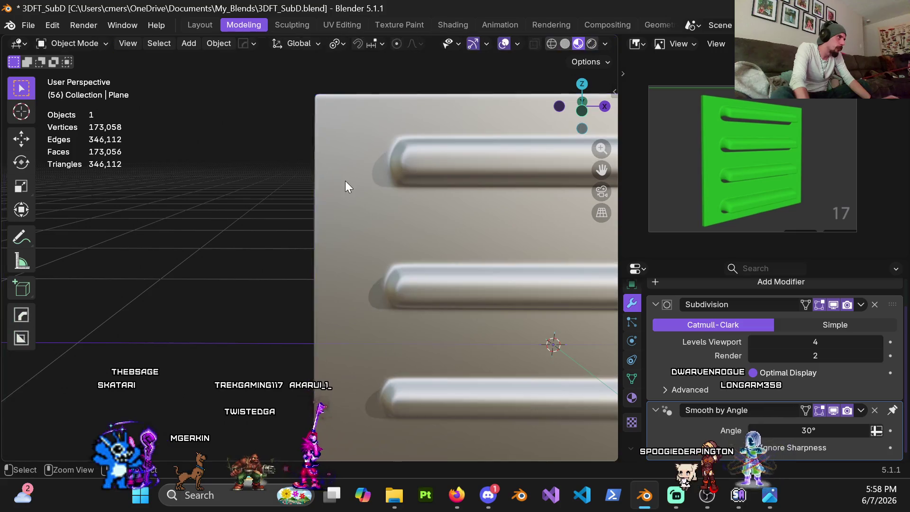
key("ctrl+z")
key("ctrl+z")
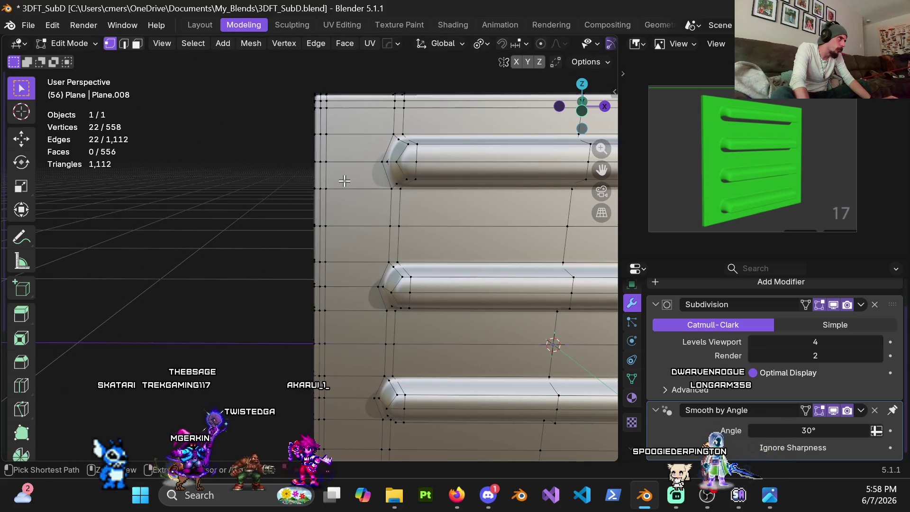
key("ctrl+z")
key("Home")
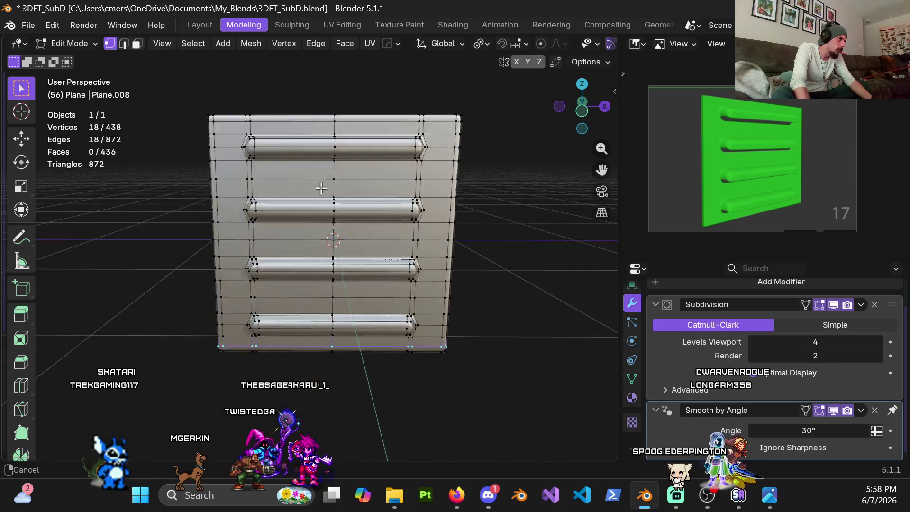
key("ctrl+z")
key("ctrl+z")
key("ctrl+z")
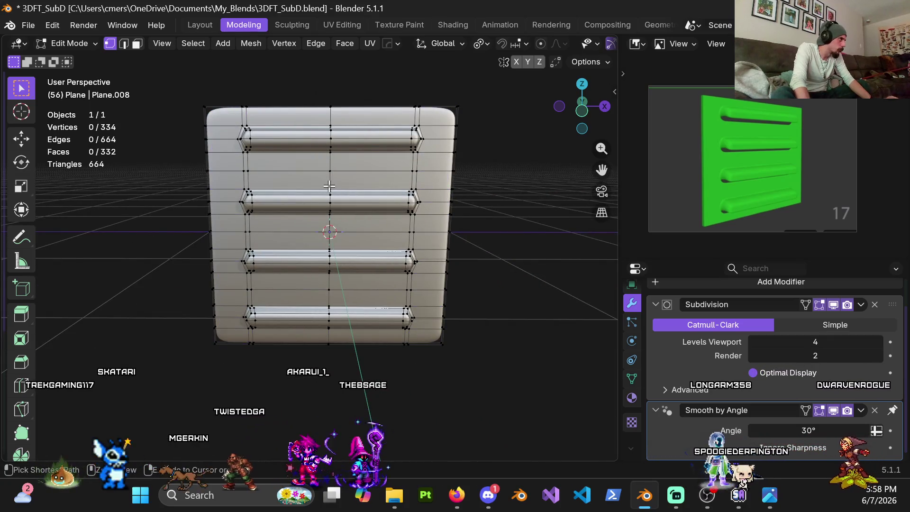
Step: Add a new unslid loop cut across the panel from a side view
mouse_move(239, 156)
middle_mouse_down("shift")
mouse_move(242, 213)
mouse_move(319, 209)
middle_mouse_up("shift")
scroll(242, 213, "up", 3)
scroll(319, 209, "up", 3)
scroll(317, 228, "down", 4)
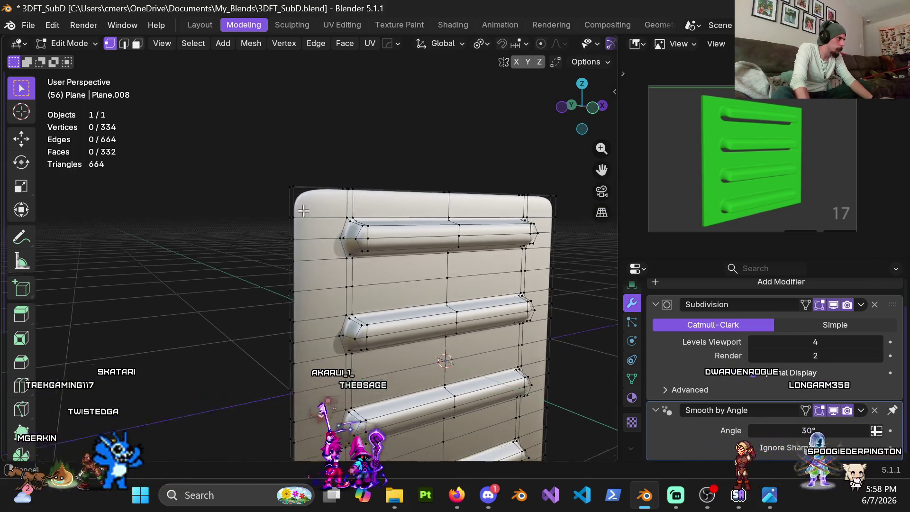
scroll(315, 249, "up", 5)
scroll(314, 249, "down", 4)
mouse_move(354, 270)
middle_mouse_down()
mouse_move(319, 218)
mouse_move(403, 218)
mouse_move(408, 189)
middle_mouse_up()
key("ctrl+r")
left_click(317, 218)
left_click(317, 218)
Step: Add a vertical loop near the top-left corner and begin scaling it along X
scroll(408, 189, "up", 5)
mouse_move(285, 227)
middle_mouse_down()
mouse_move(253, 245)
mouse_move(287, 219)
middle_mouse_up()
key("ctrl+r")
left_click(366, 192)
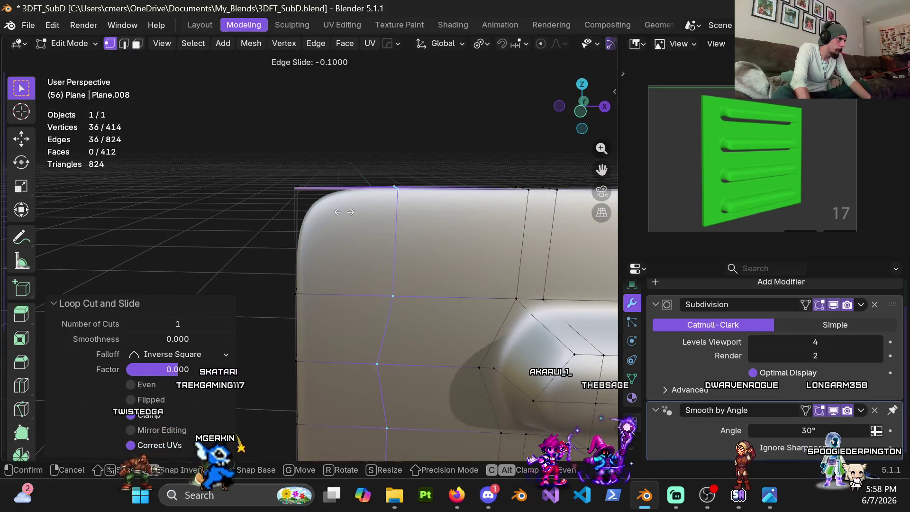
left_click(285, 249)
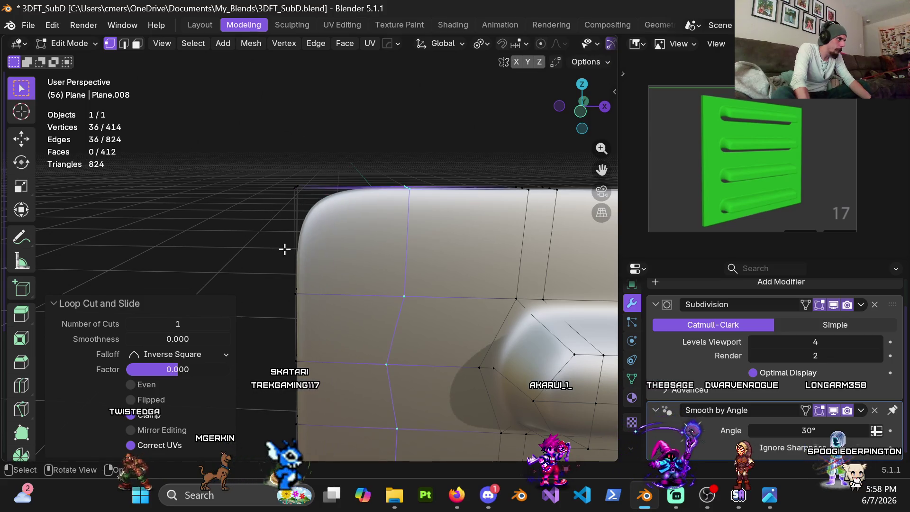
key("x")
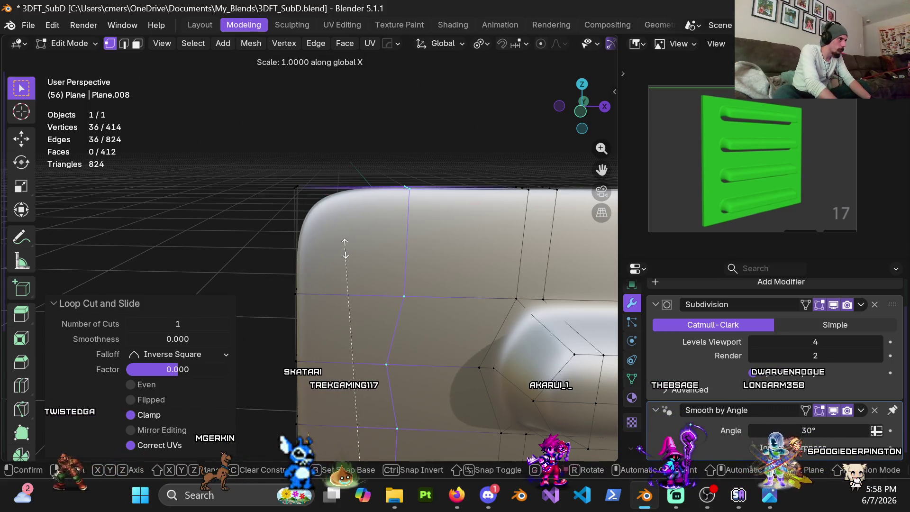